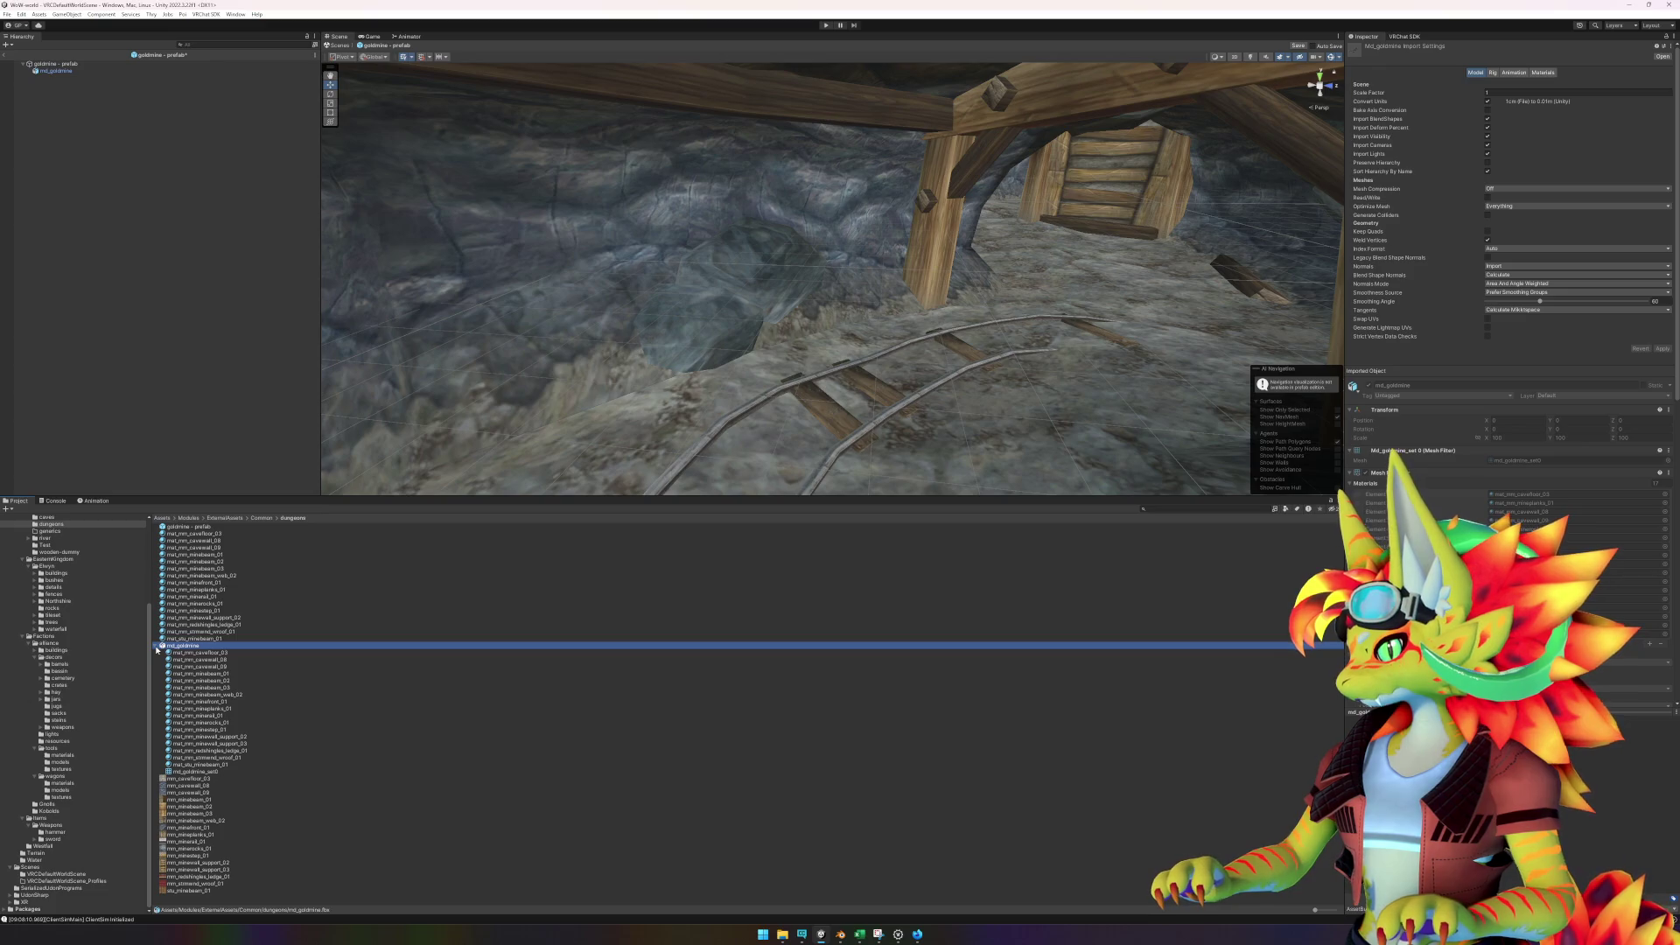
- Check the md_goldmine_set0 mesh and md_goldmine import settings, then switch to wow.export
click(198, 772)
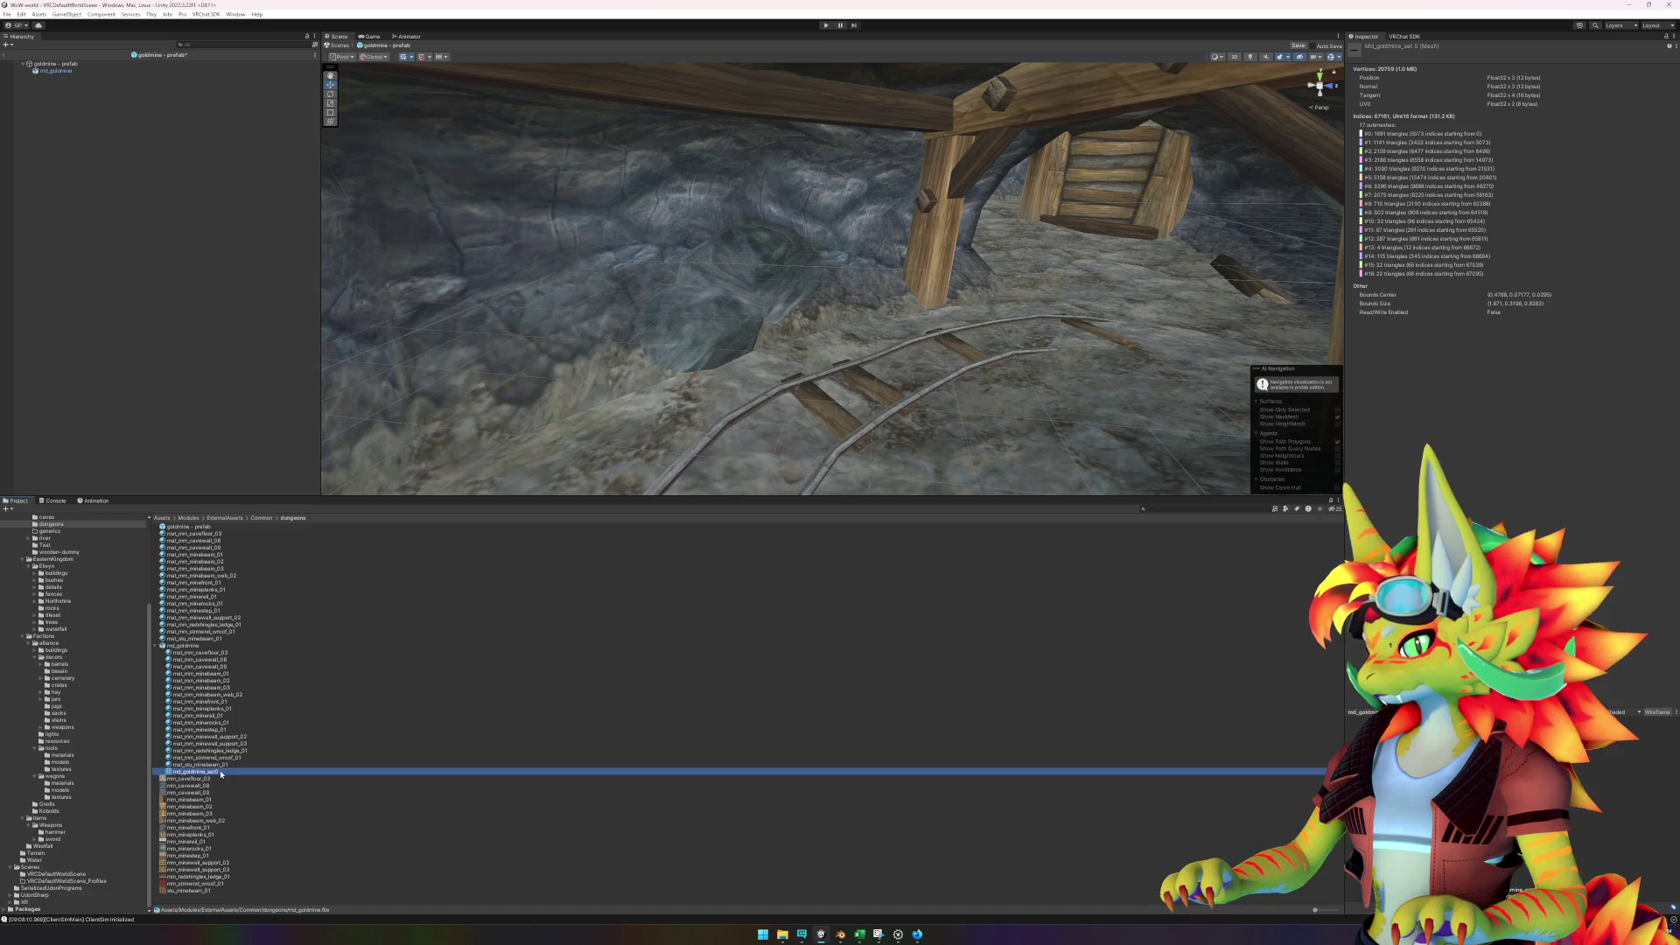
click(189, 646)
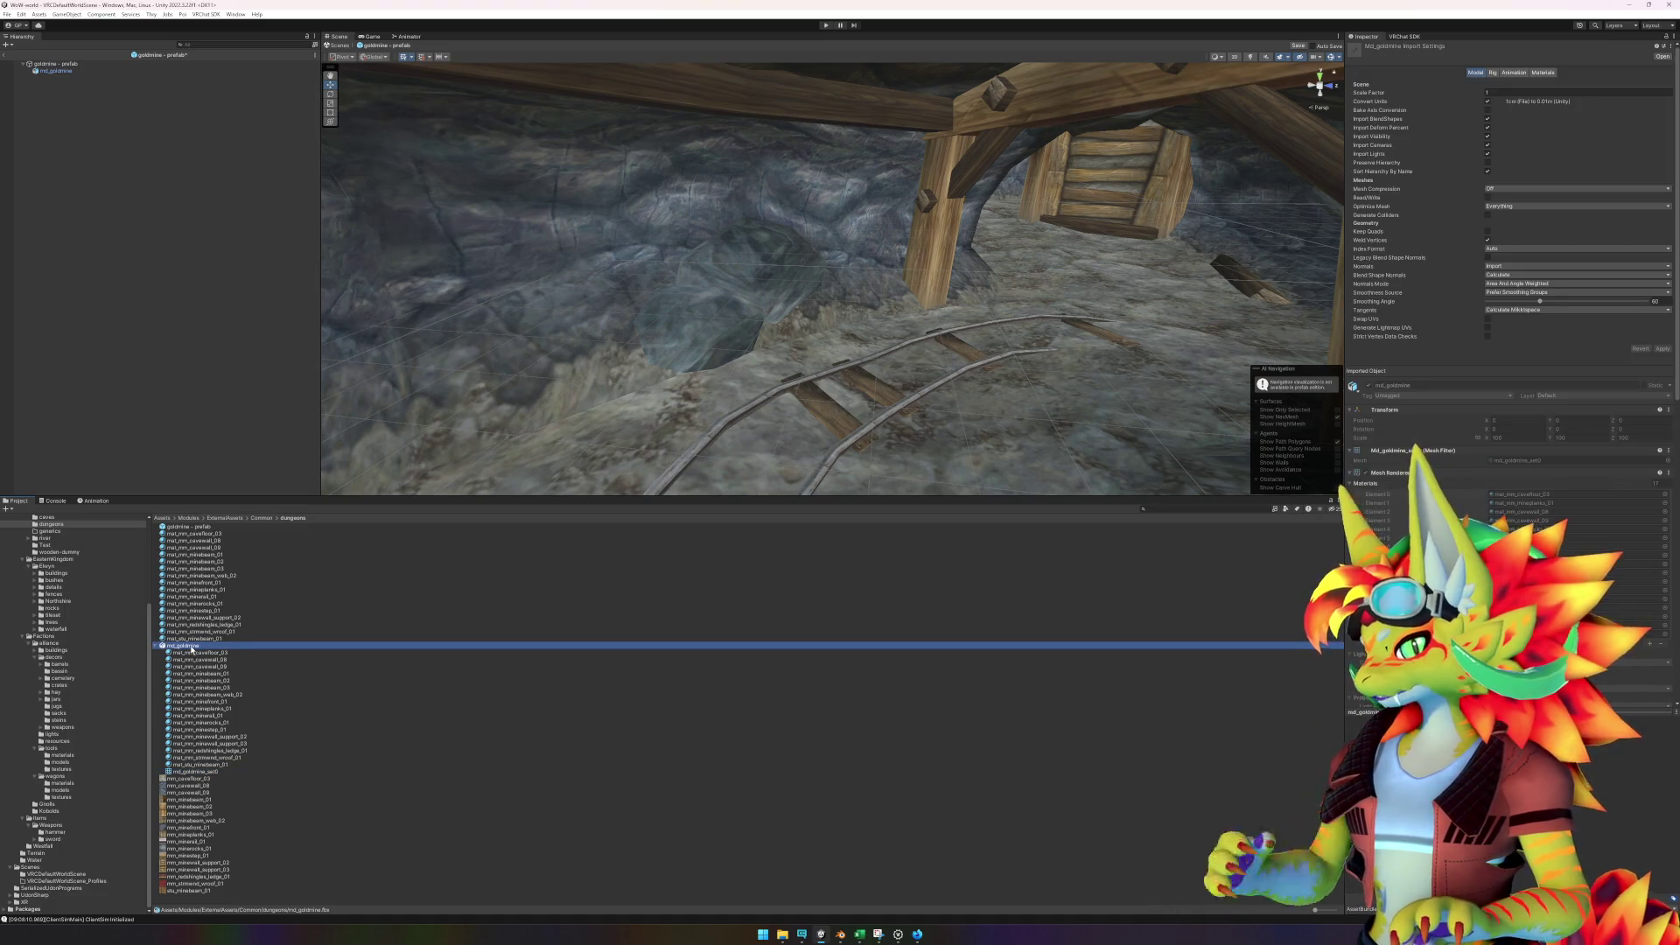
click(917, 934)
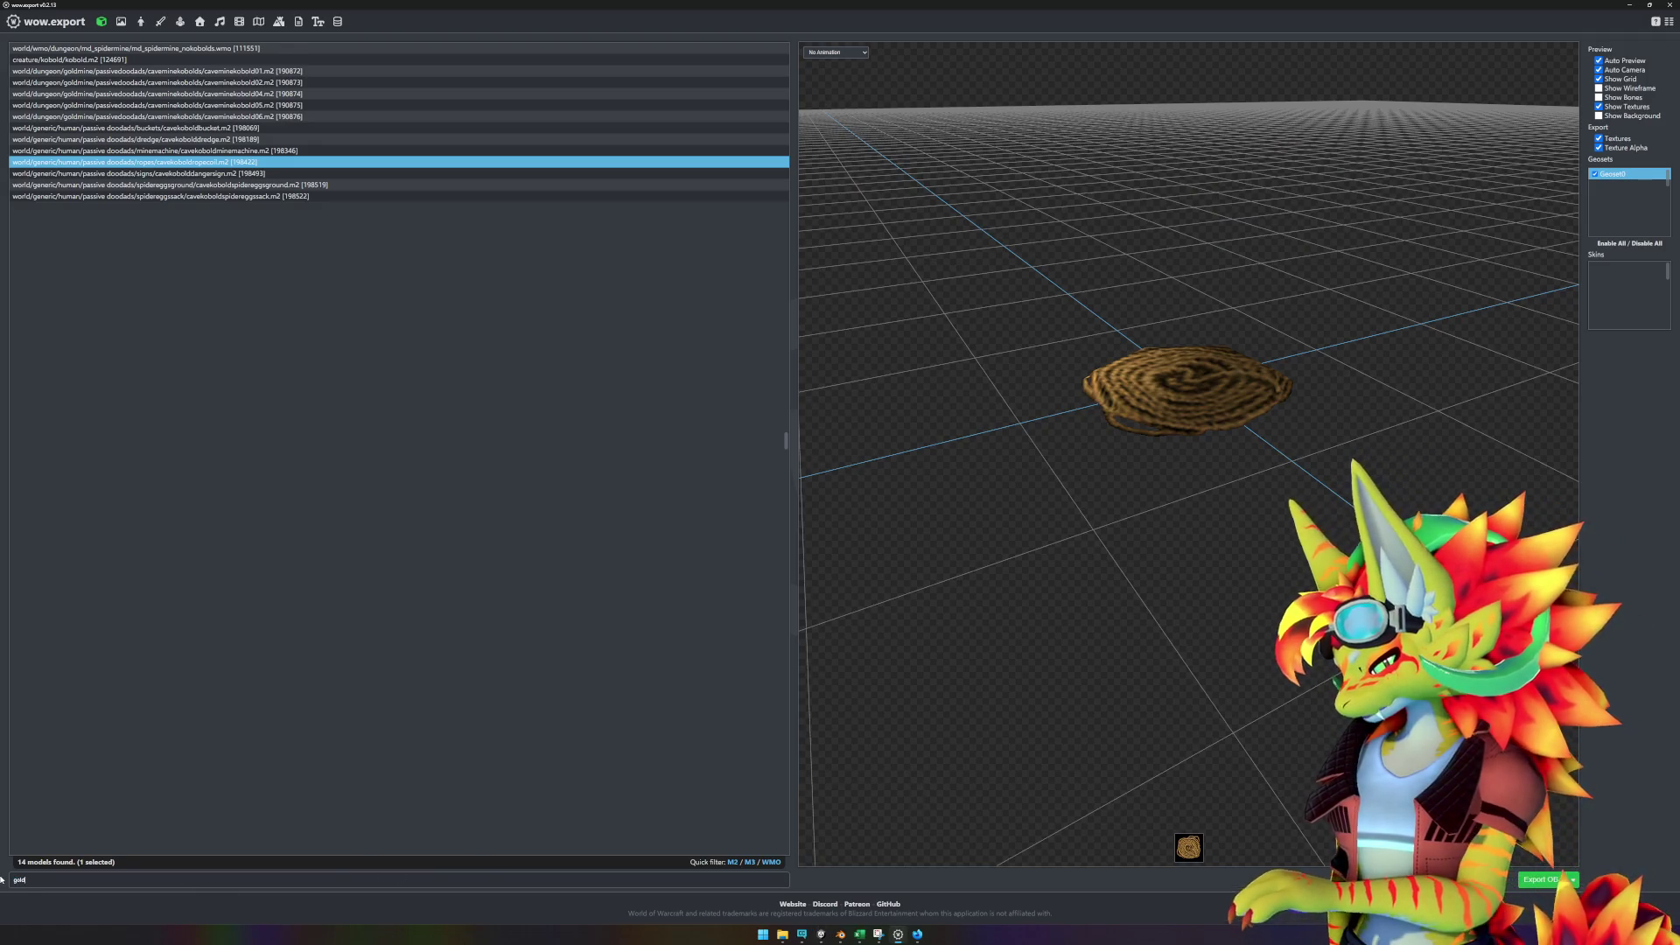
- Find md_goldmine.wmo in wow.export and open its export directory
text(mine)
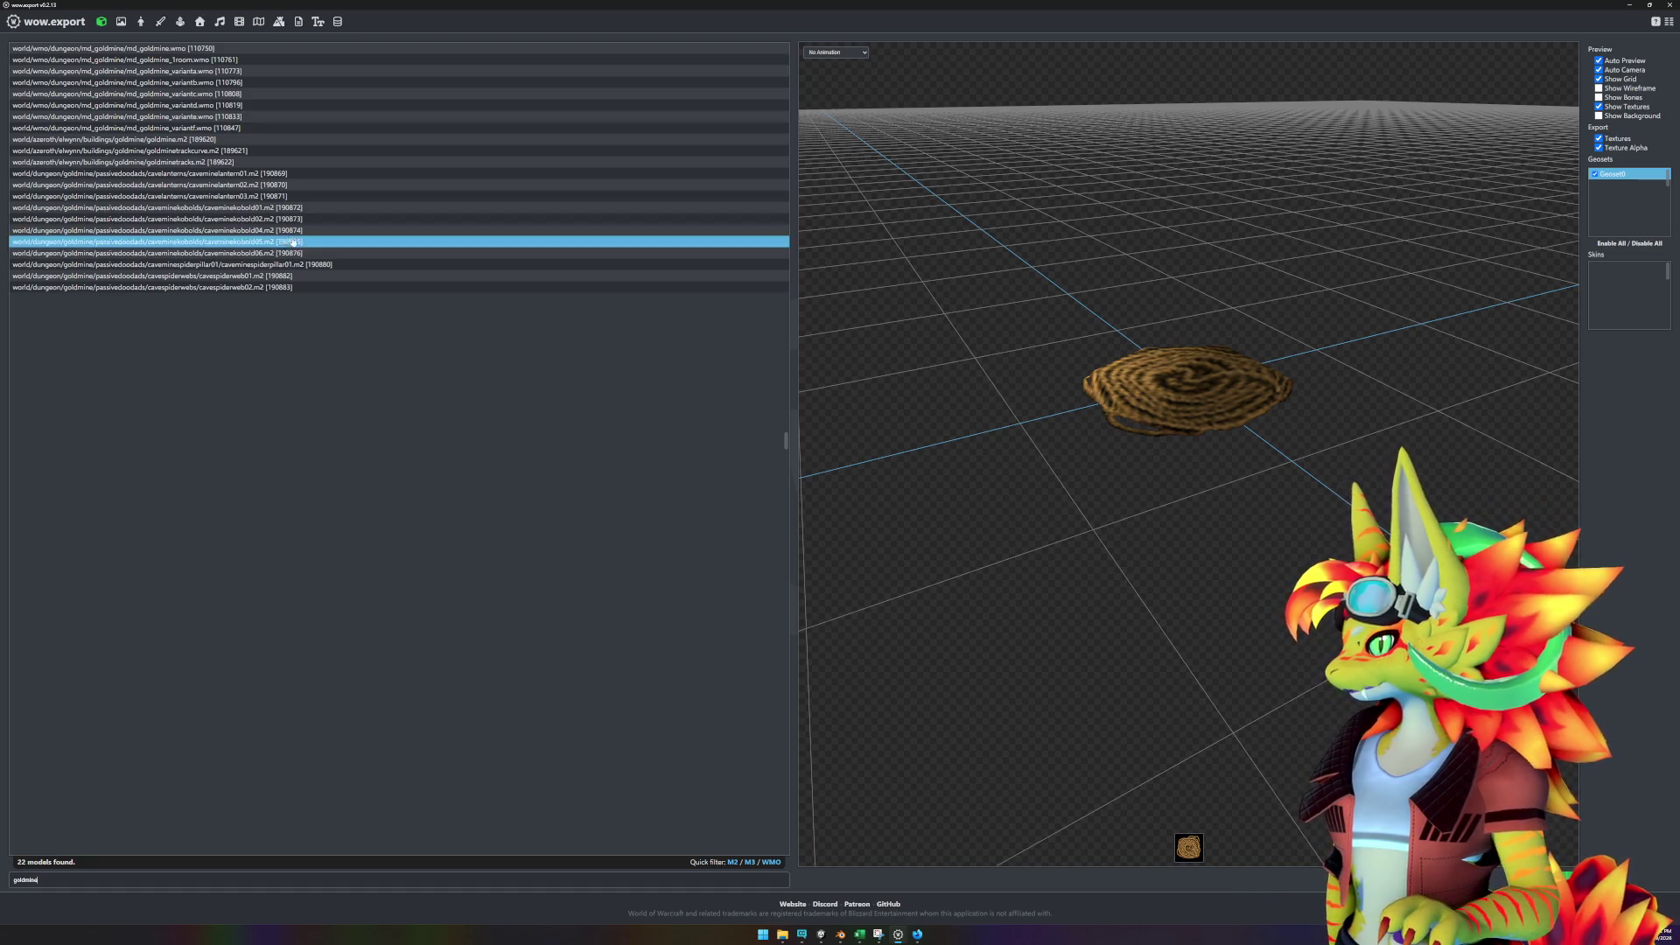
click(114, 49)
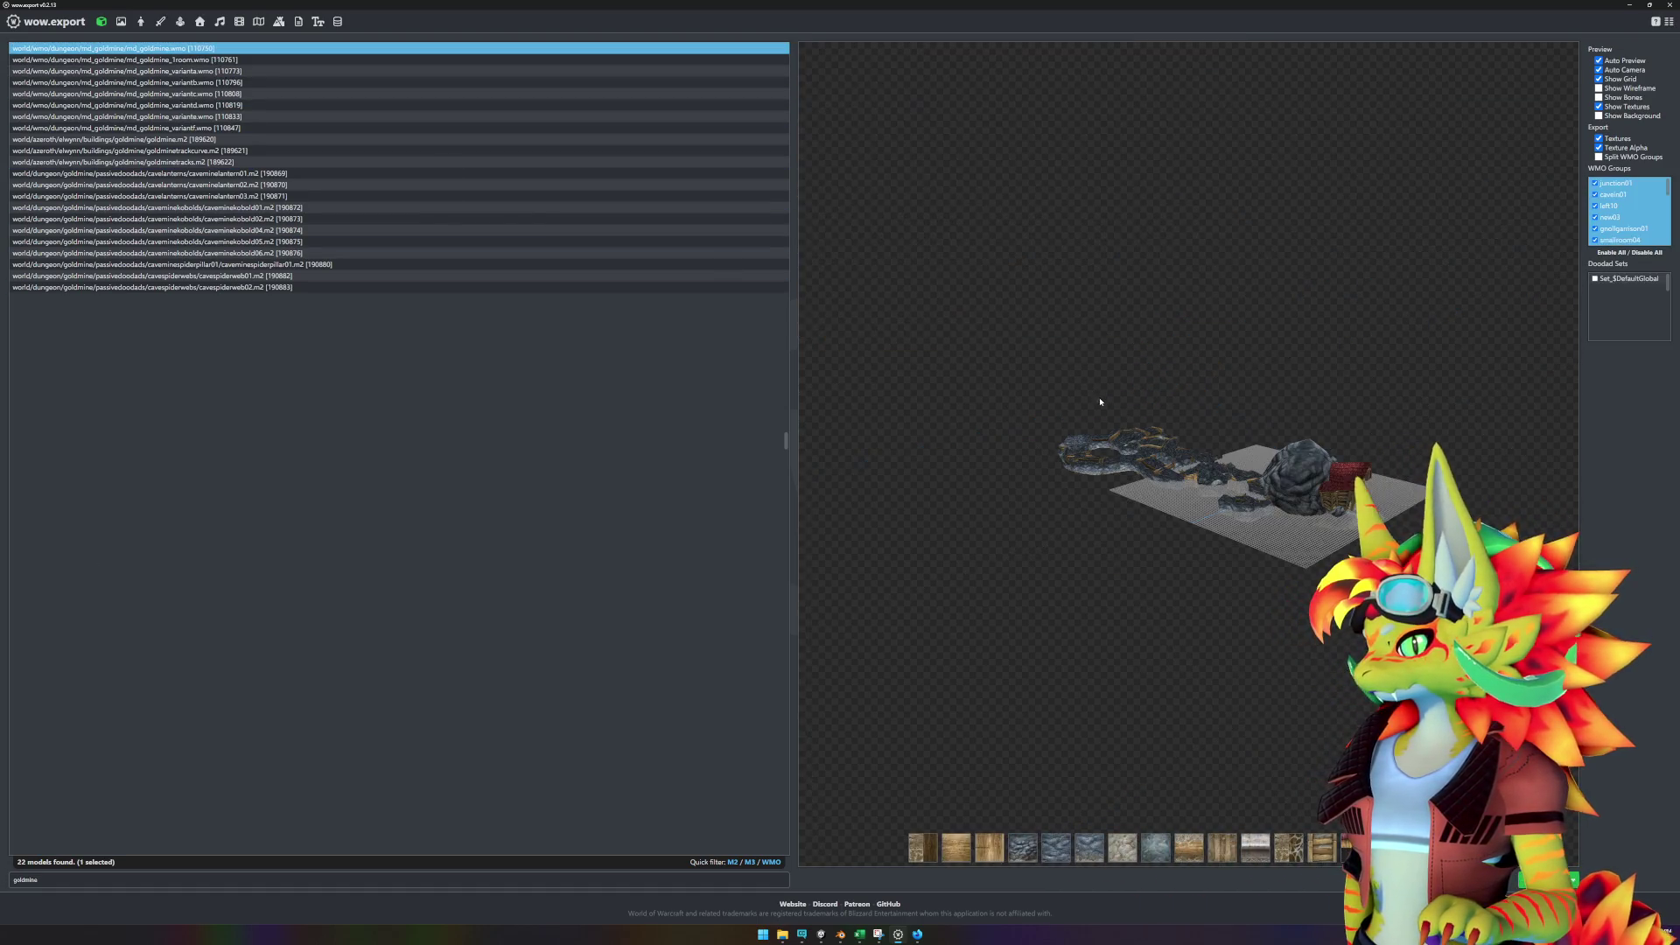
right_click(227, 49)
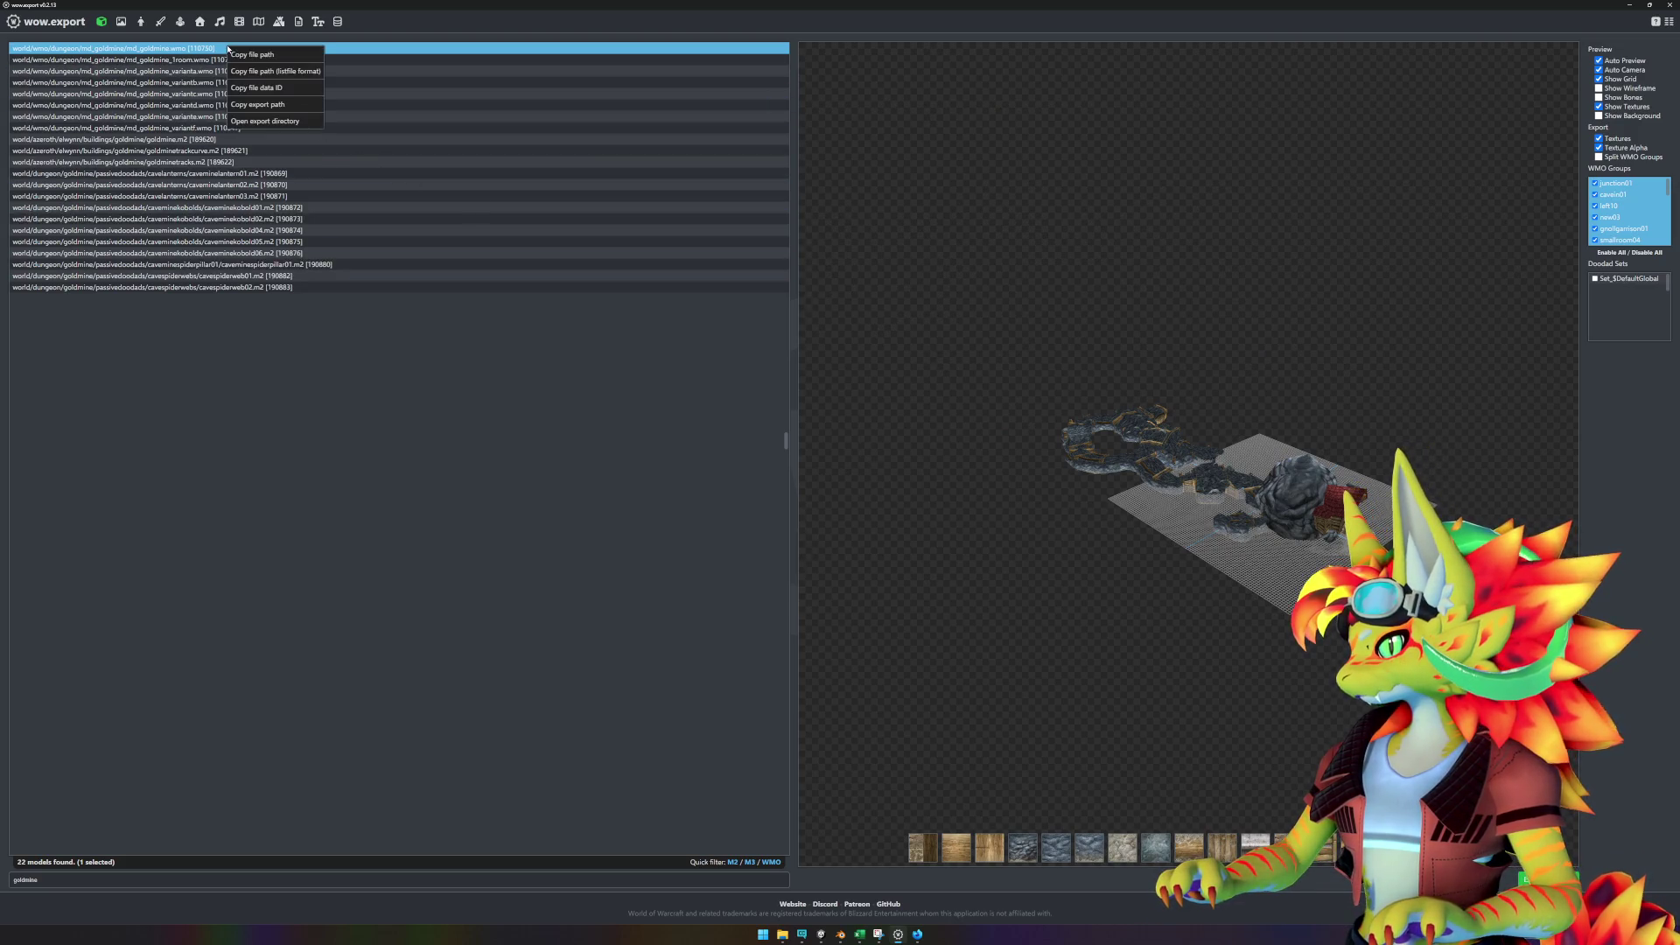
click(289, 122)
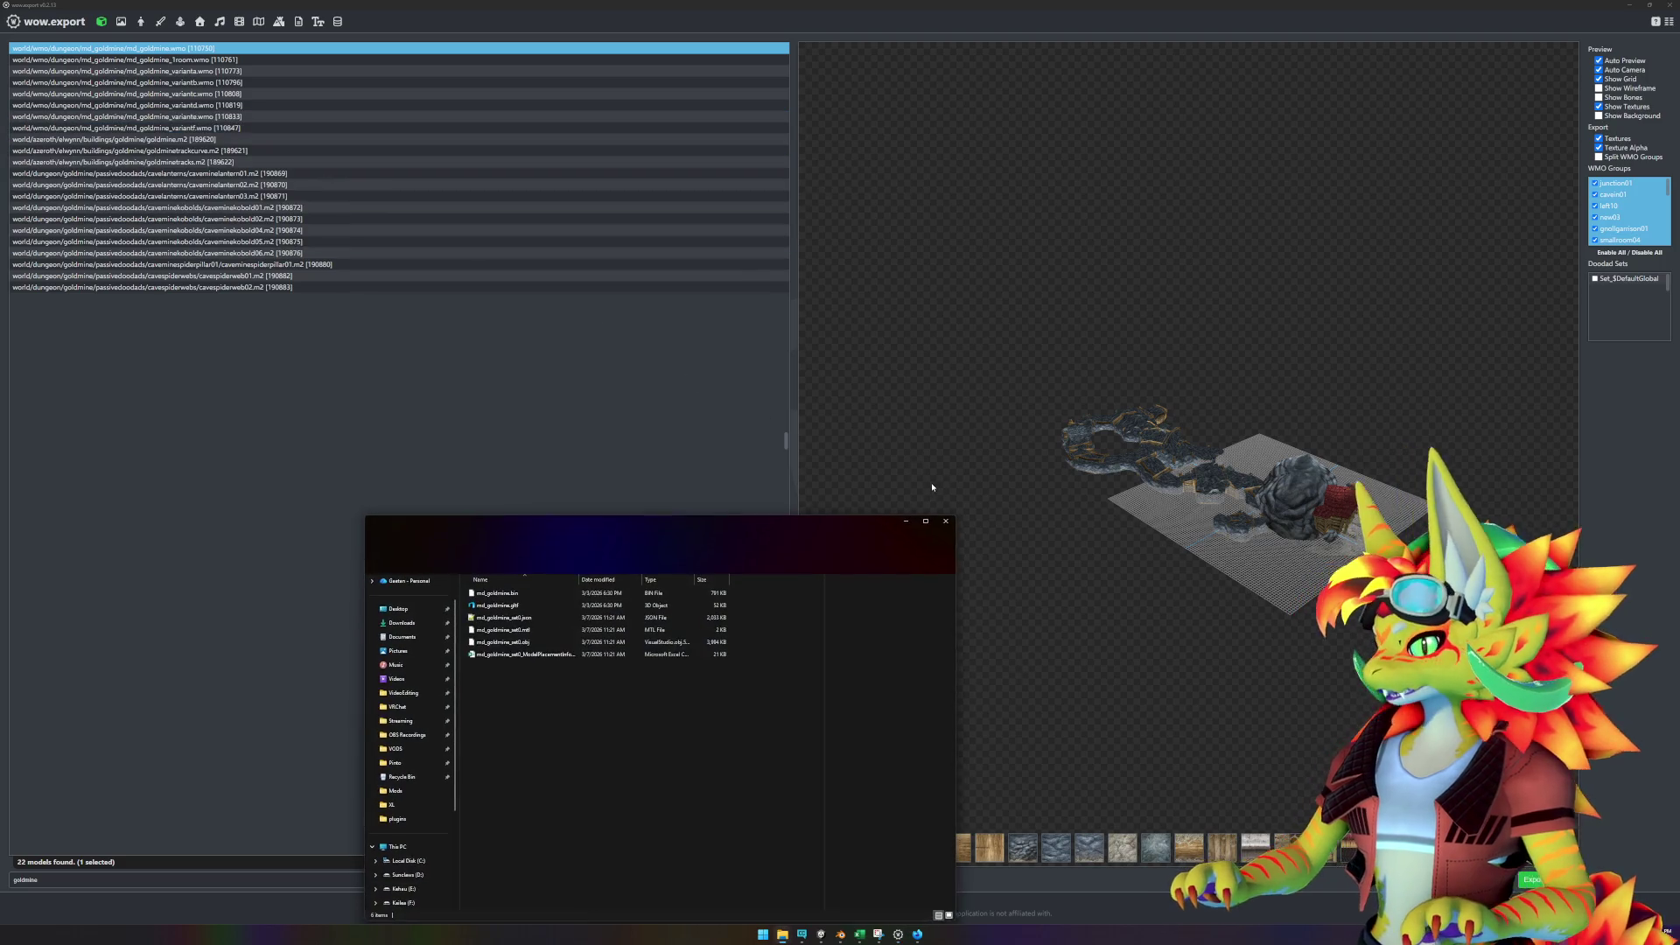
- Delete the five old exported goldmine files, keeping the ModelPlacementInfo CSV
drag(654, 697, 522, 586)
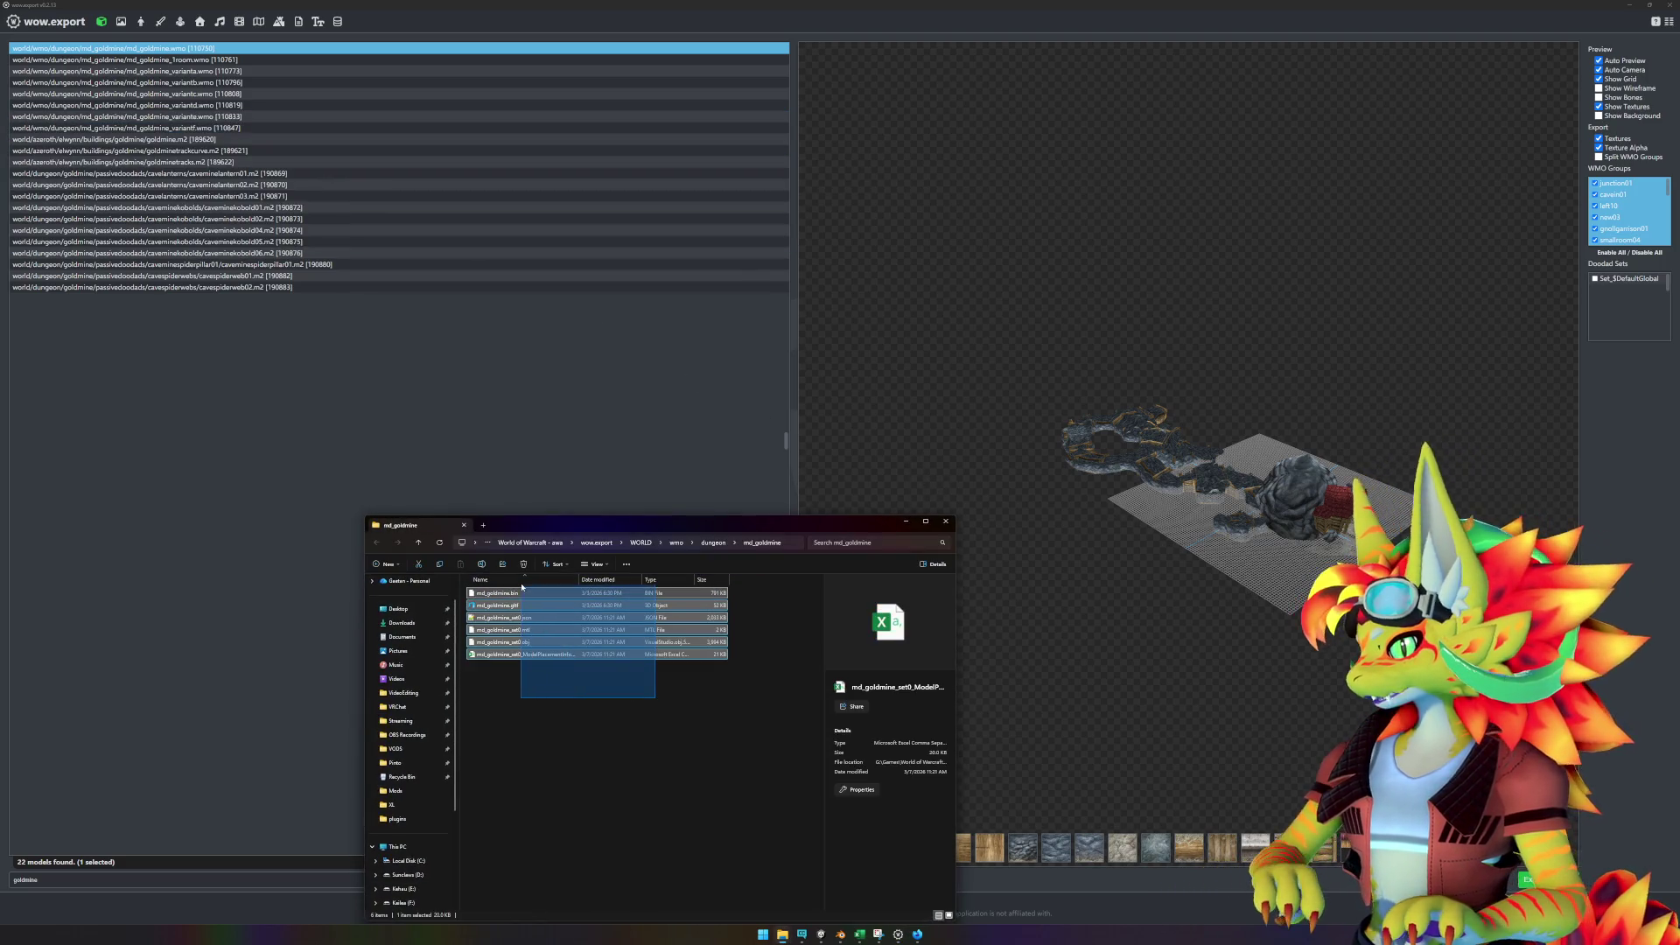
ctrl+click(560, 654)
key(Delete)
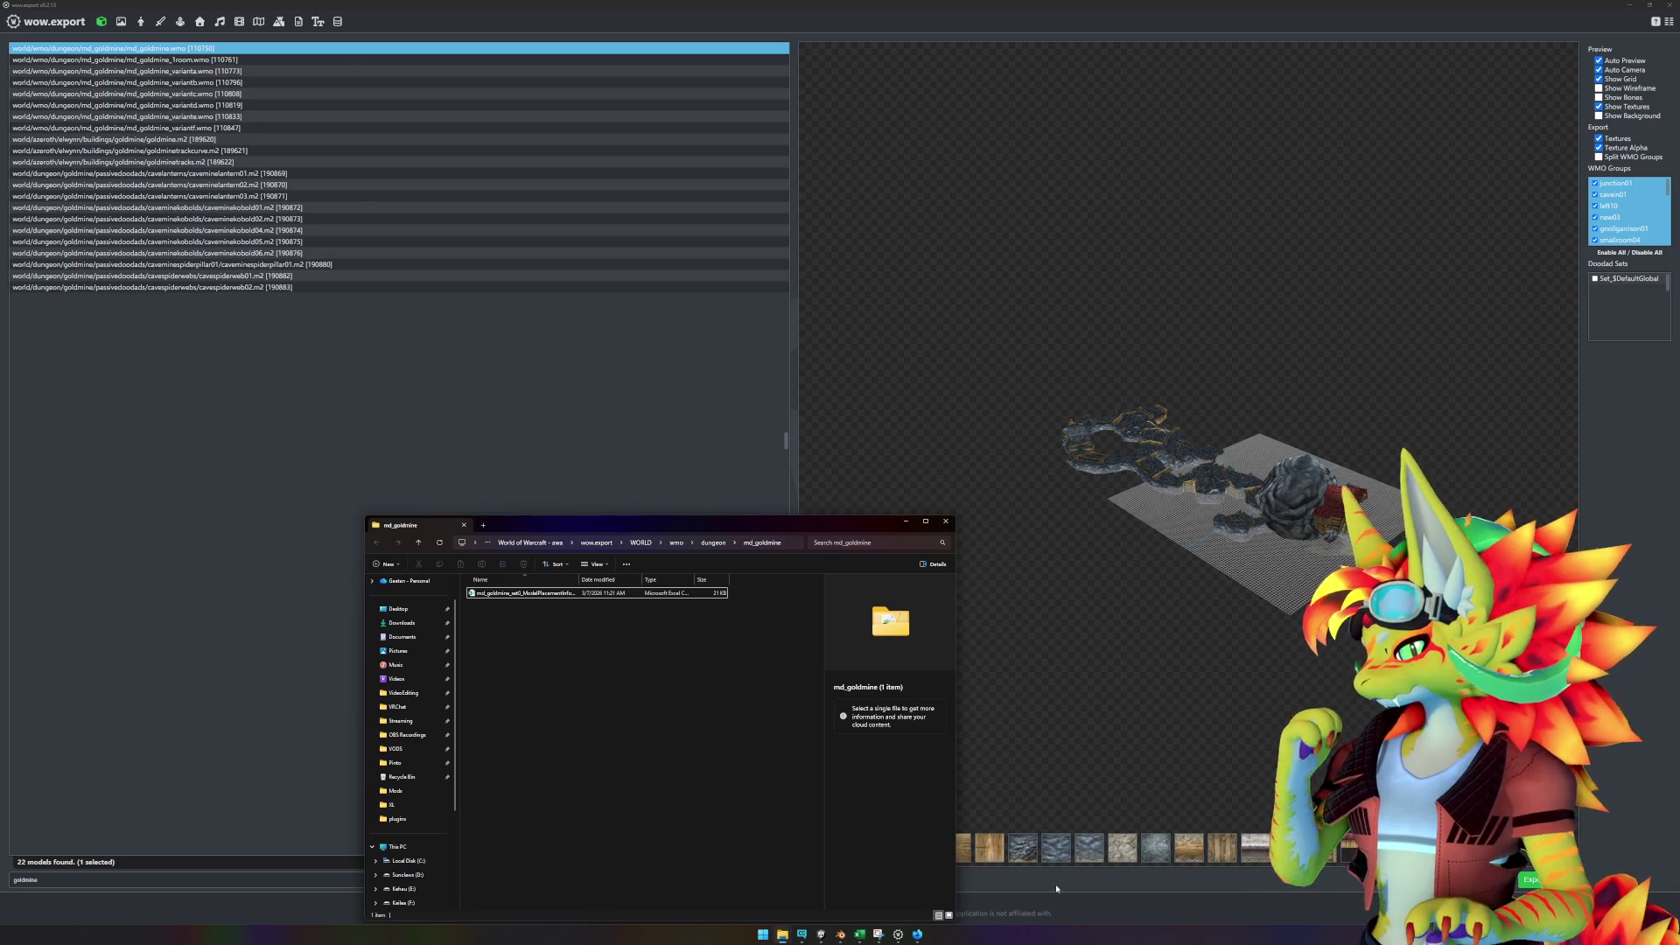
- Re-export md_goldmine.wmo, view the new files in Explorer, and go to Blender
click(1538, 879)
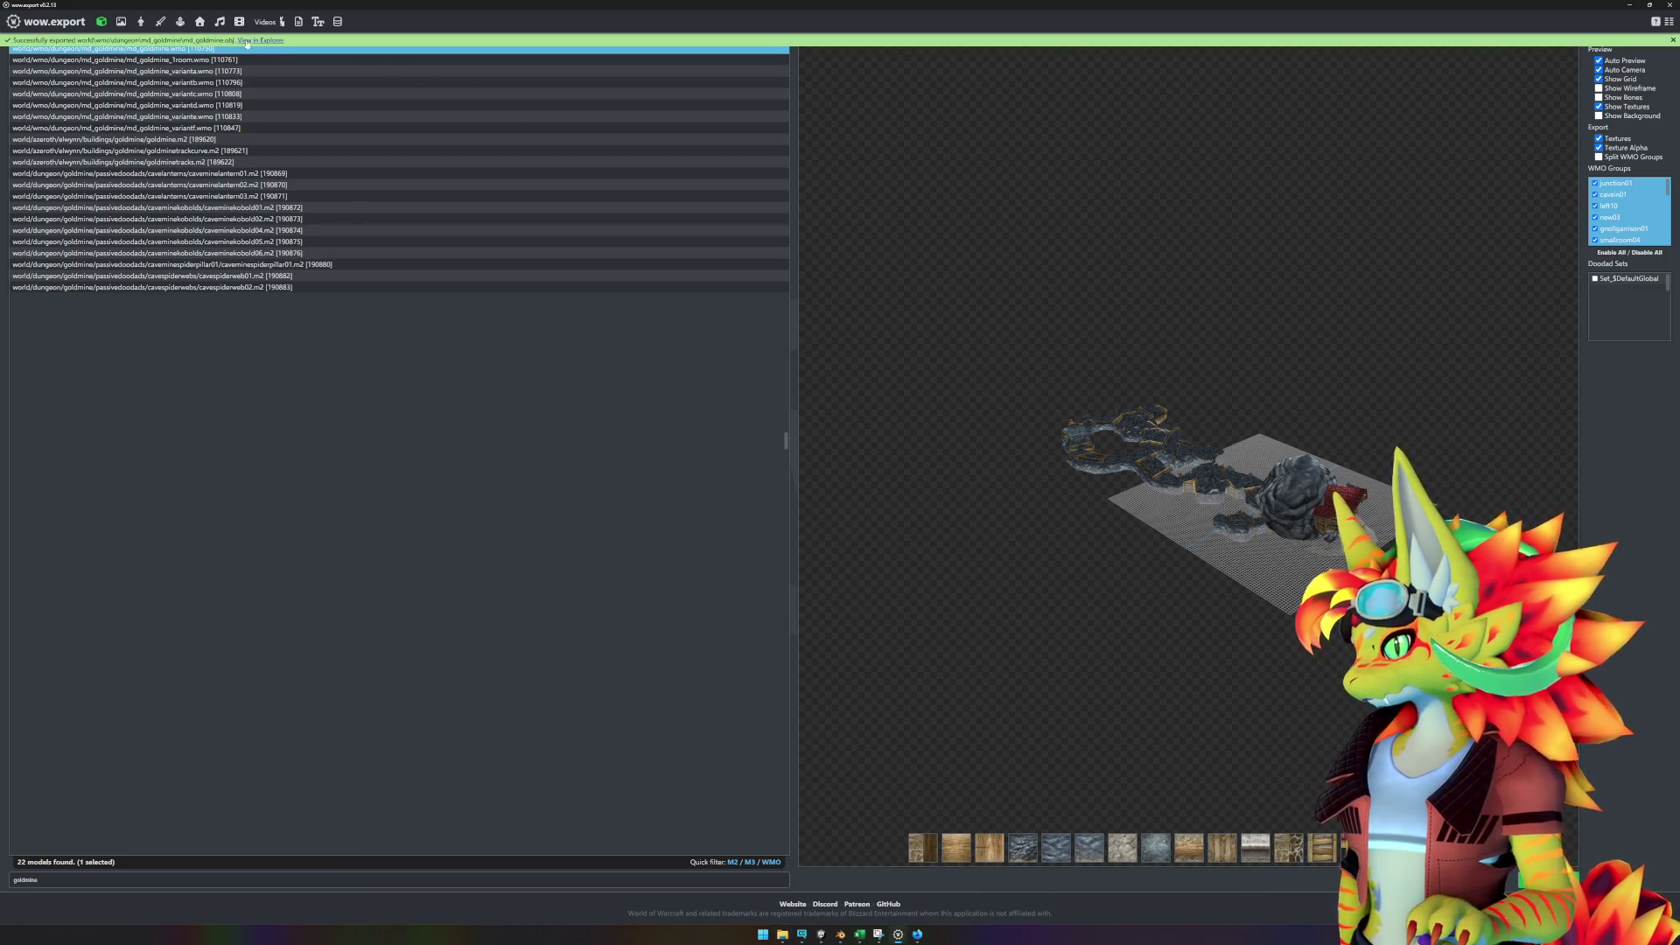
click(260, 41)
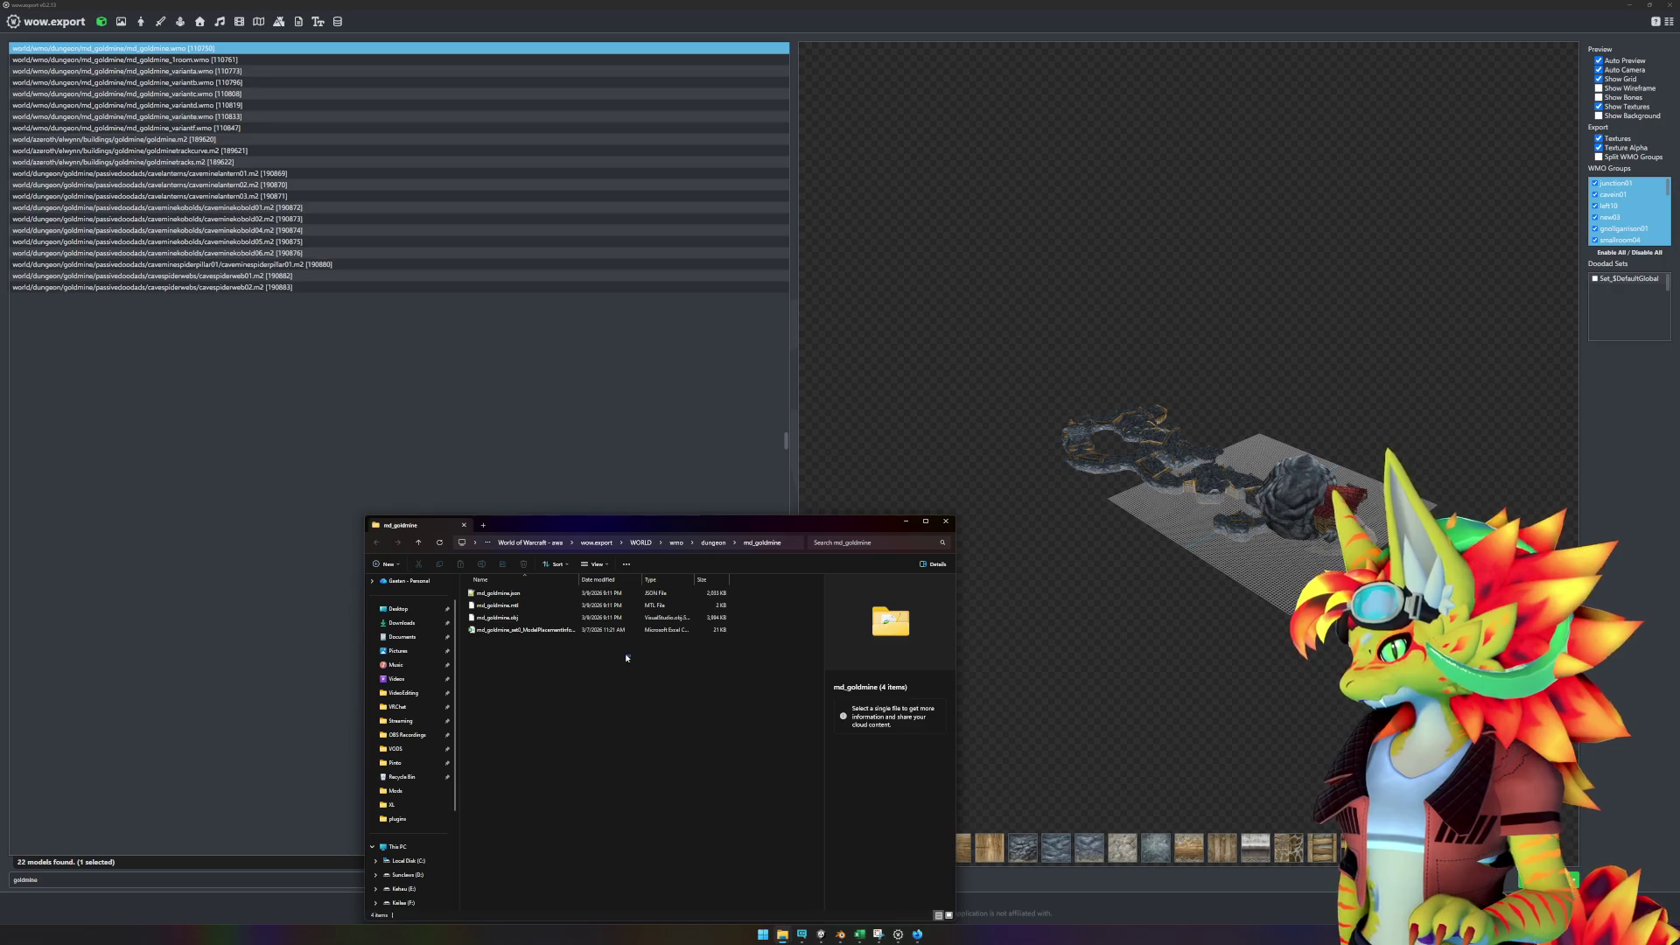
click(841, 935)
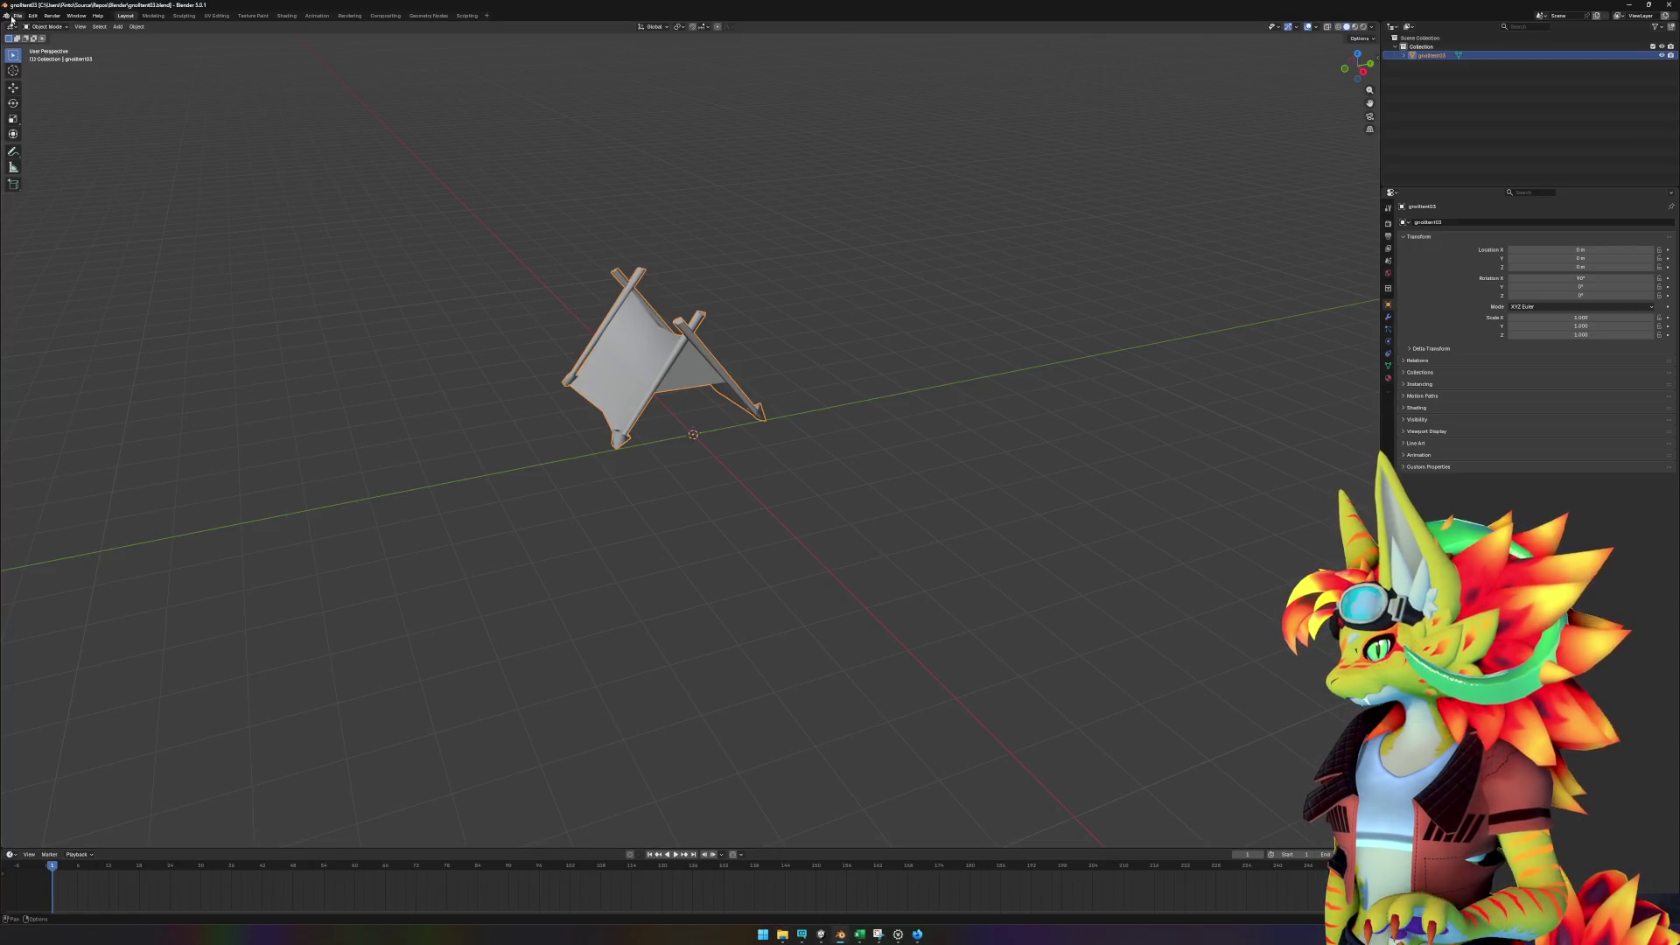
- Open md_goldmine.blend in Blender
click(12, 17)
click(50, 39)
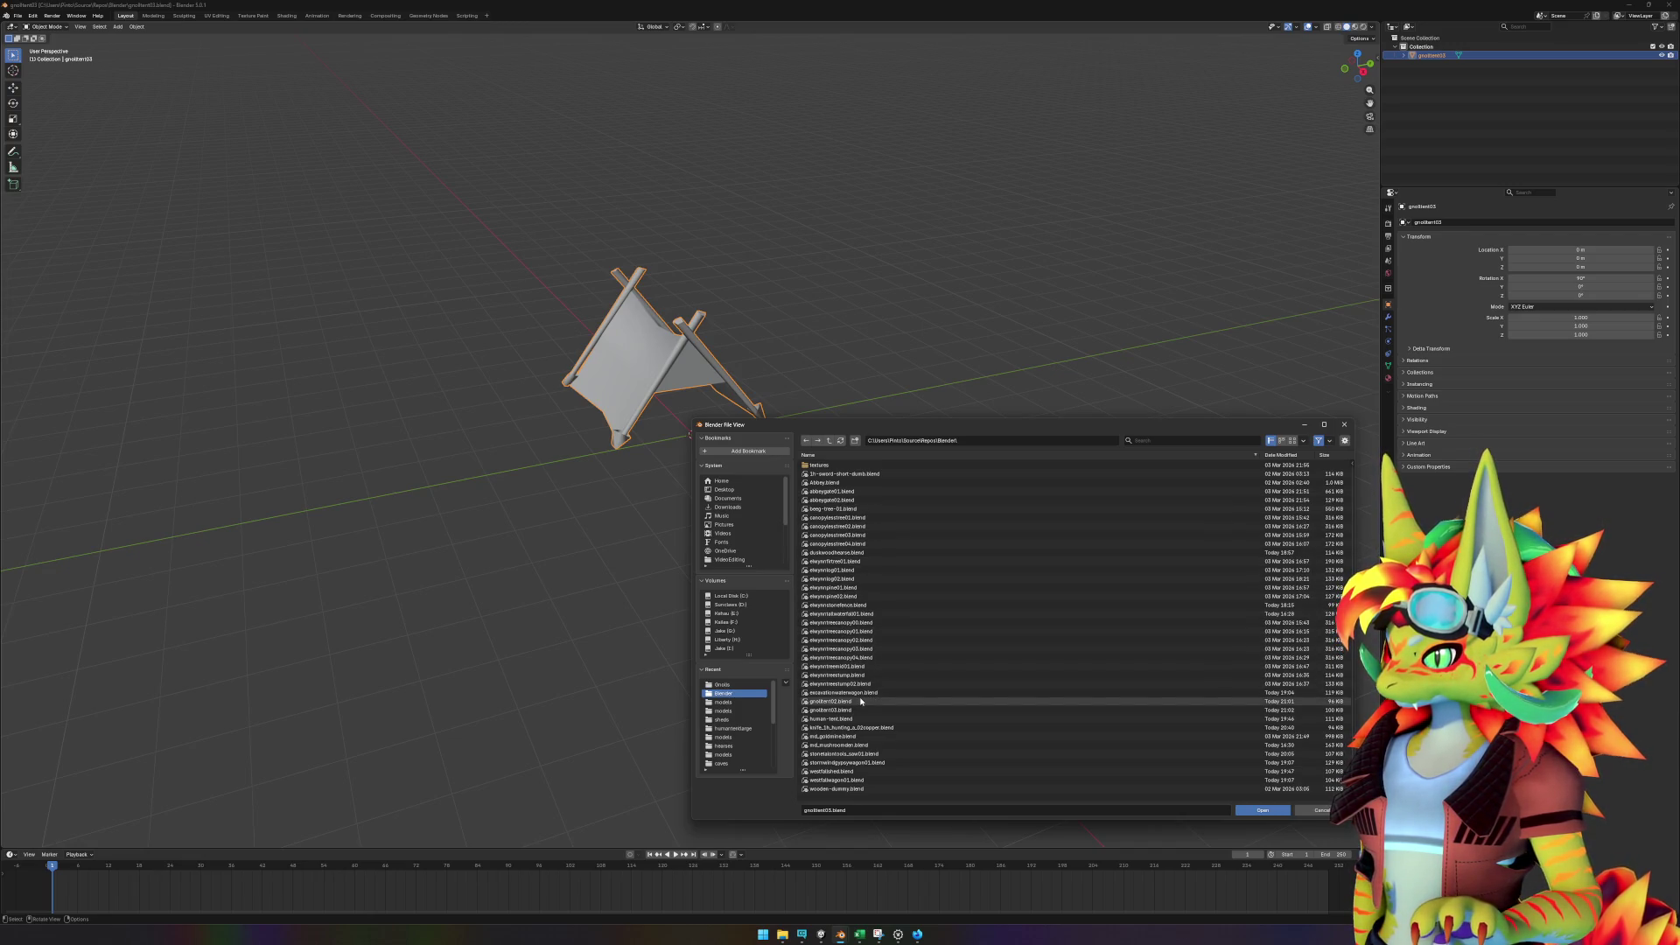
double_click(855, 736)
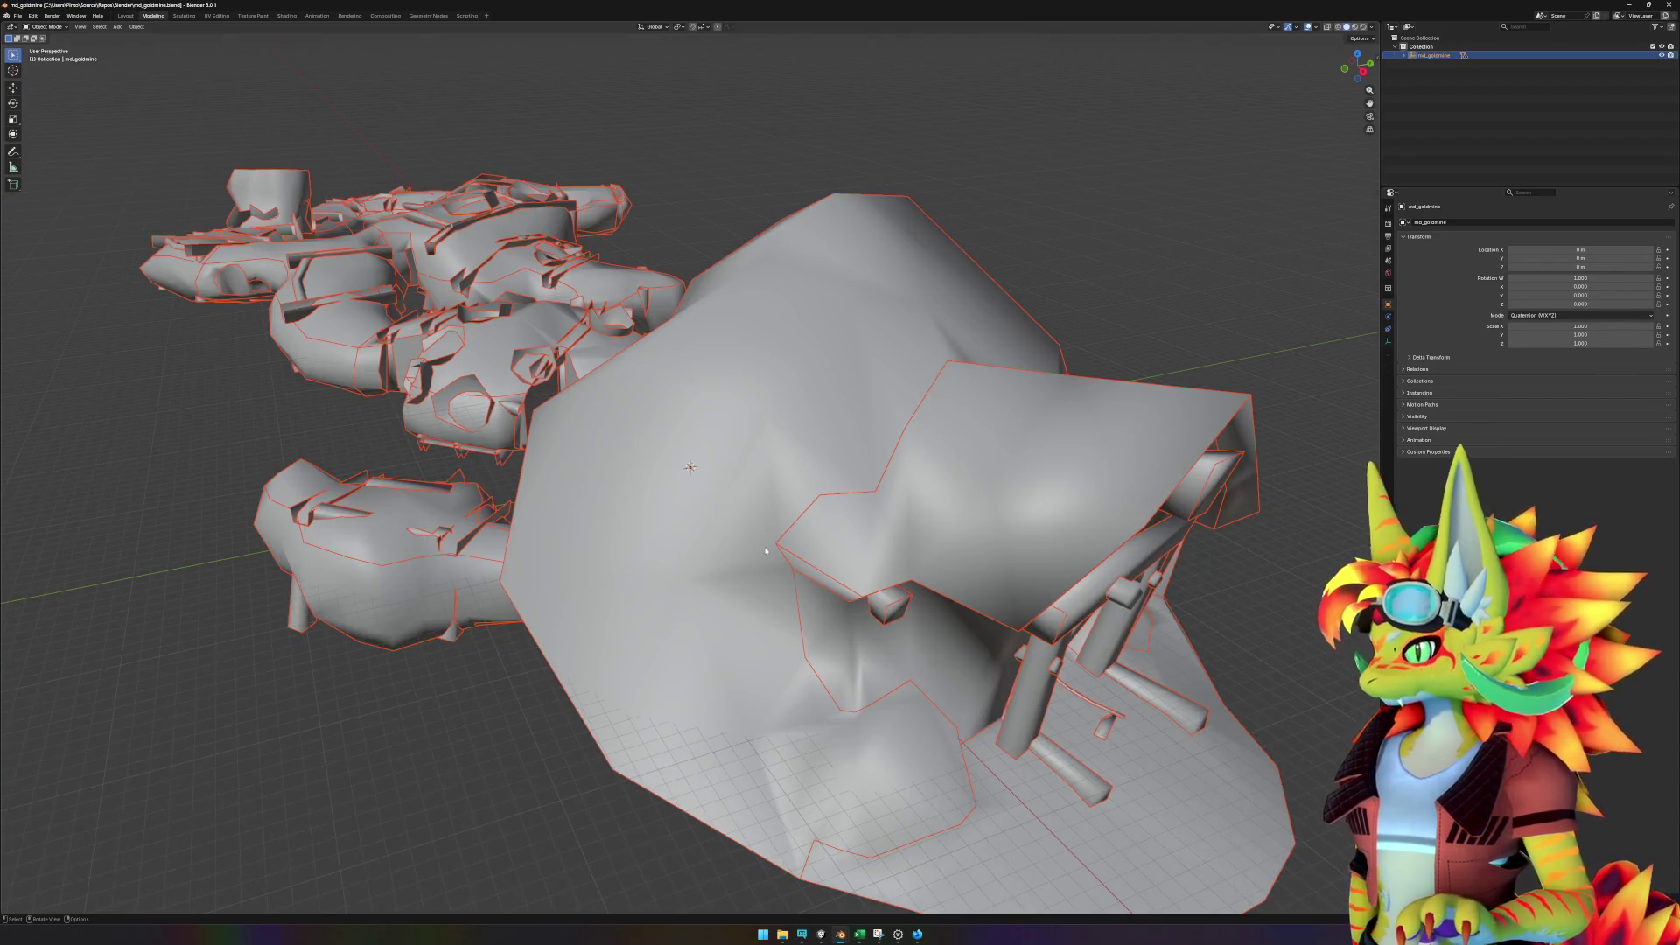
- Delete the md_goldmine parent and then every remaining object in the scene
key(Delete)
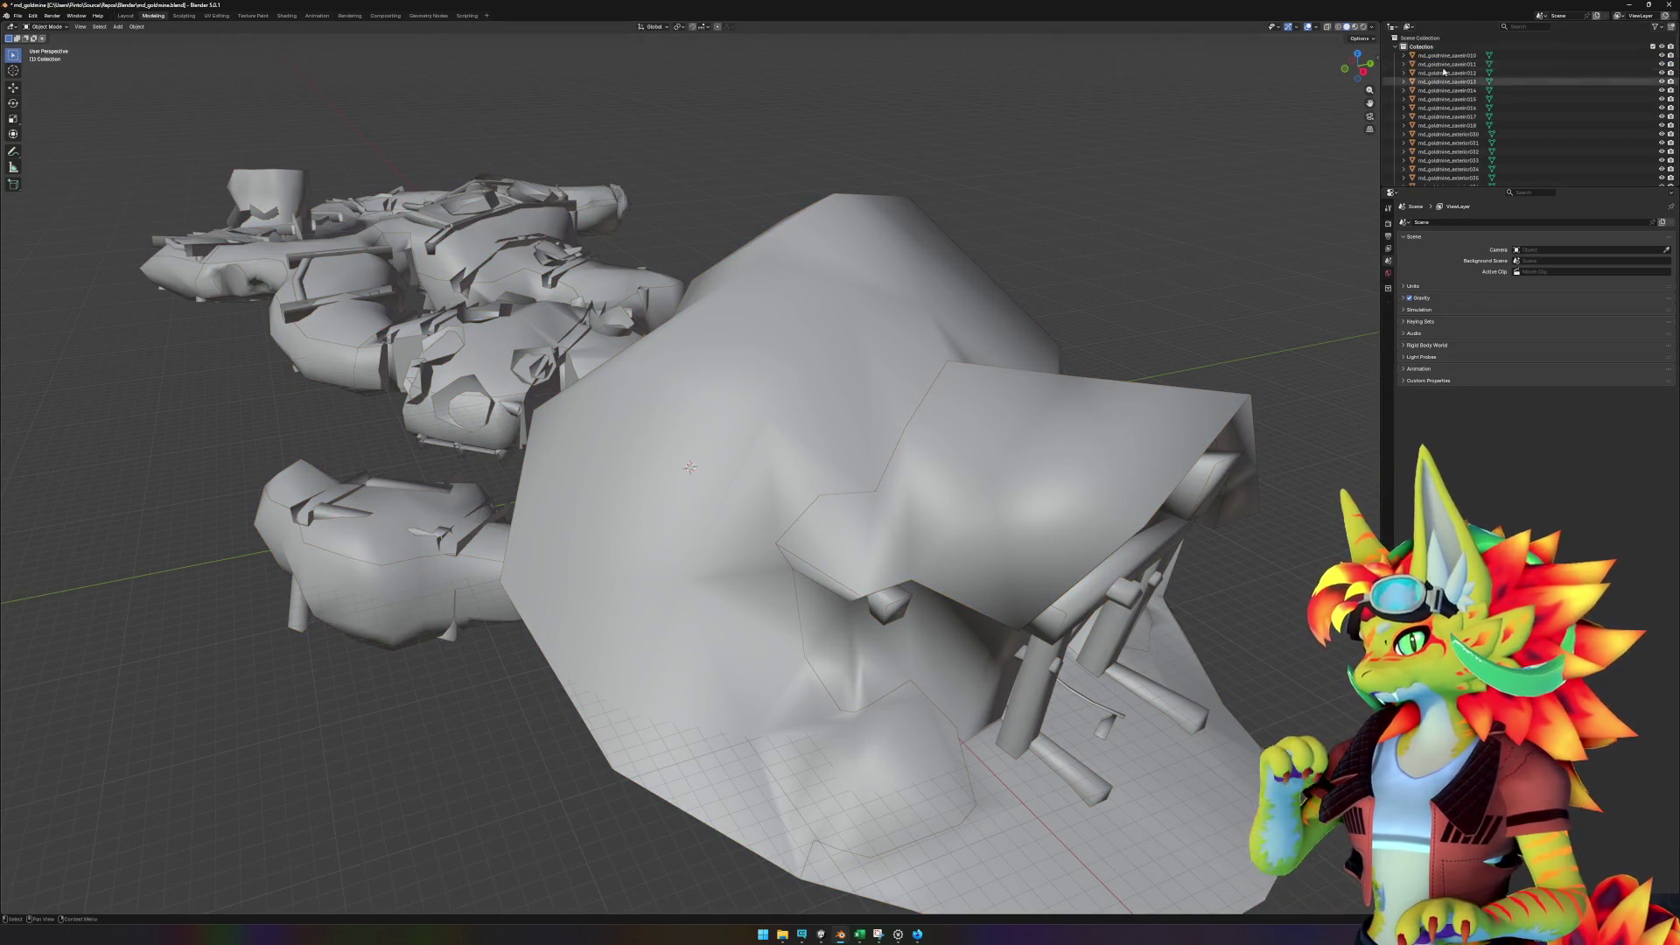
click(1463, 56)
scroll(1462, 114, down, 10)
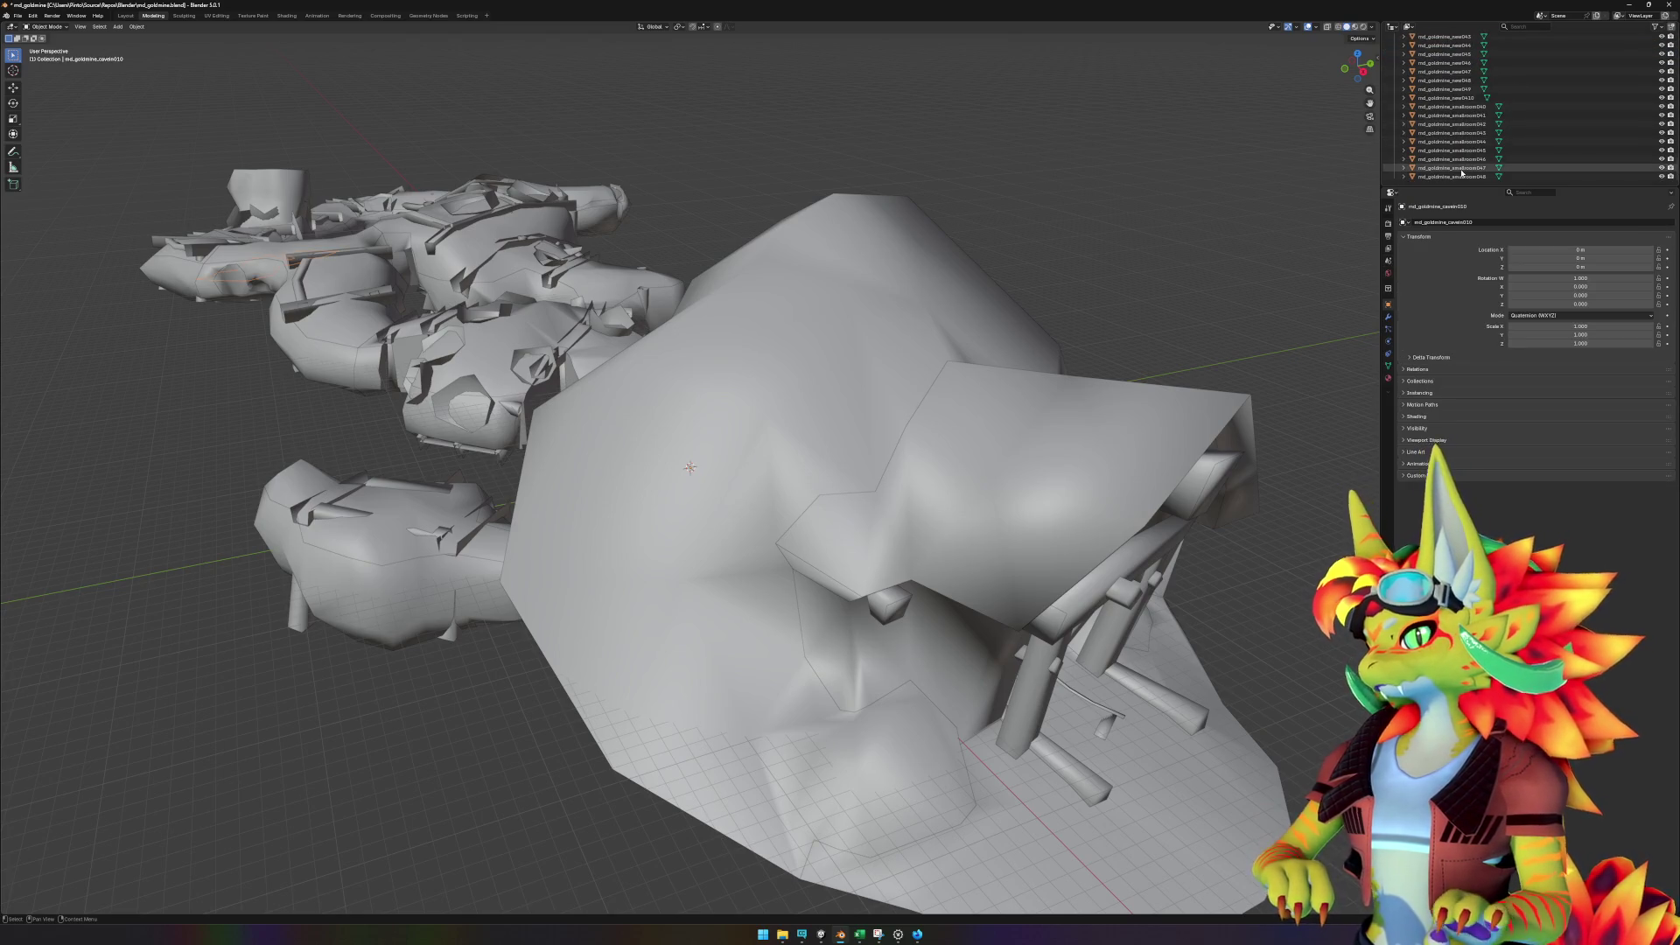
shift+click(1462, 176)
key(Delete)
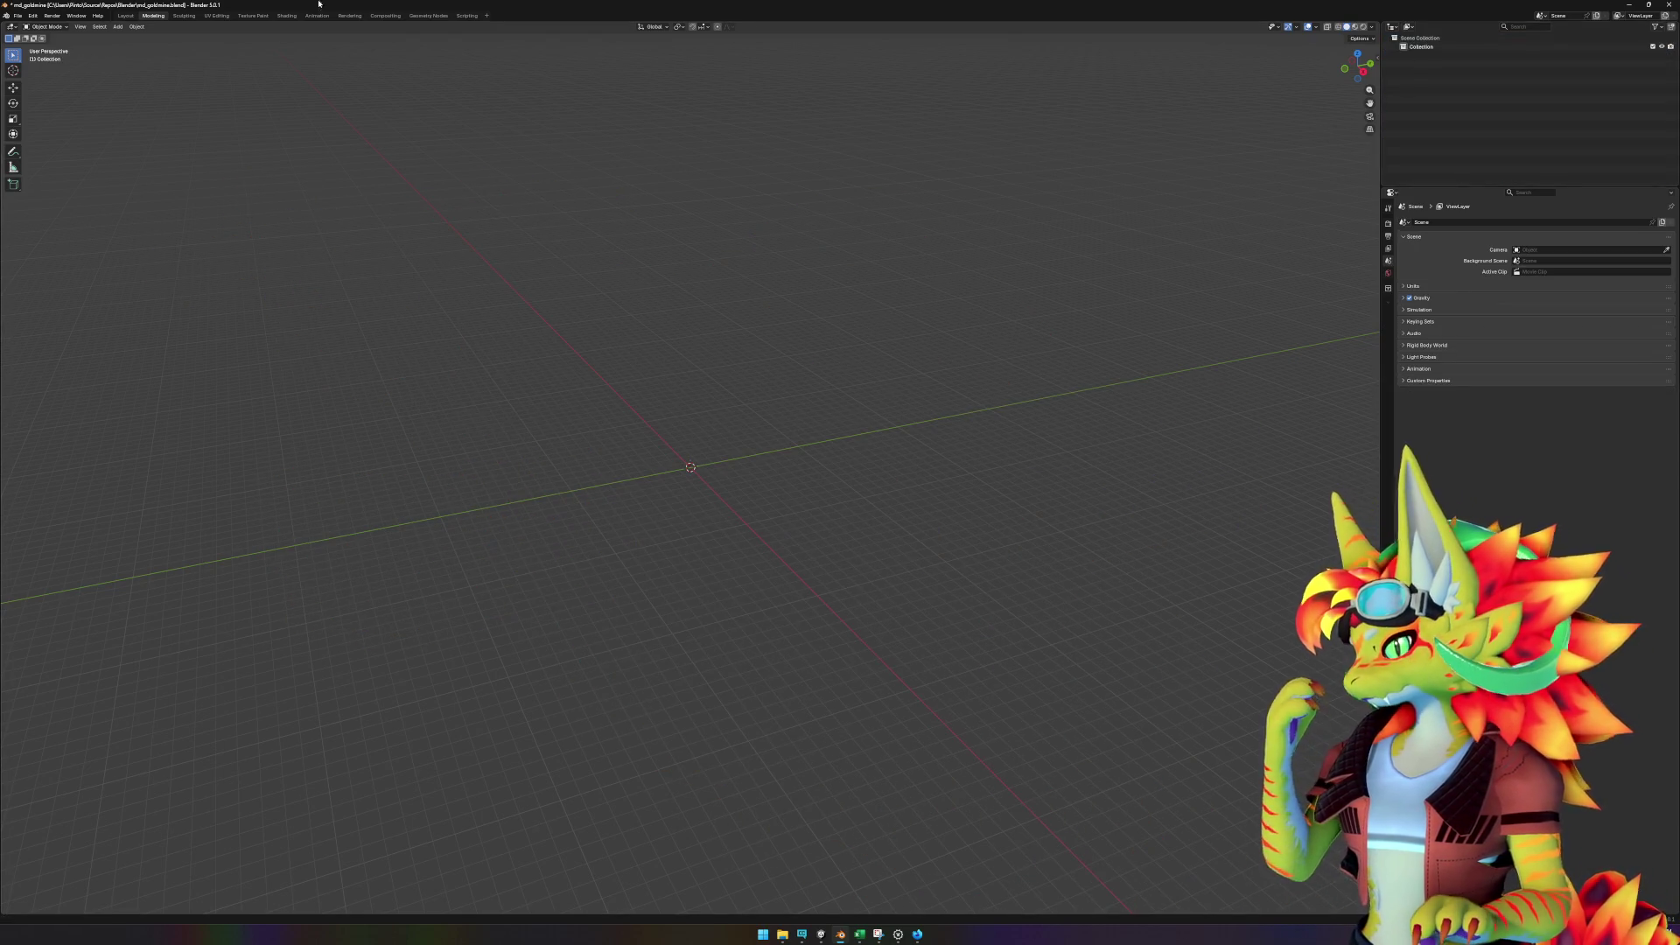
- Purge the 134 unused data-blocks via File > Clean Up
click(21, 14)
mouse_move(54, 178)
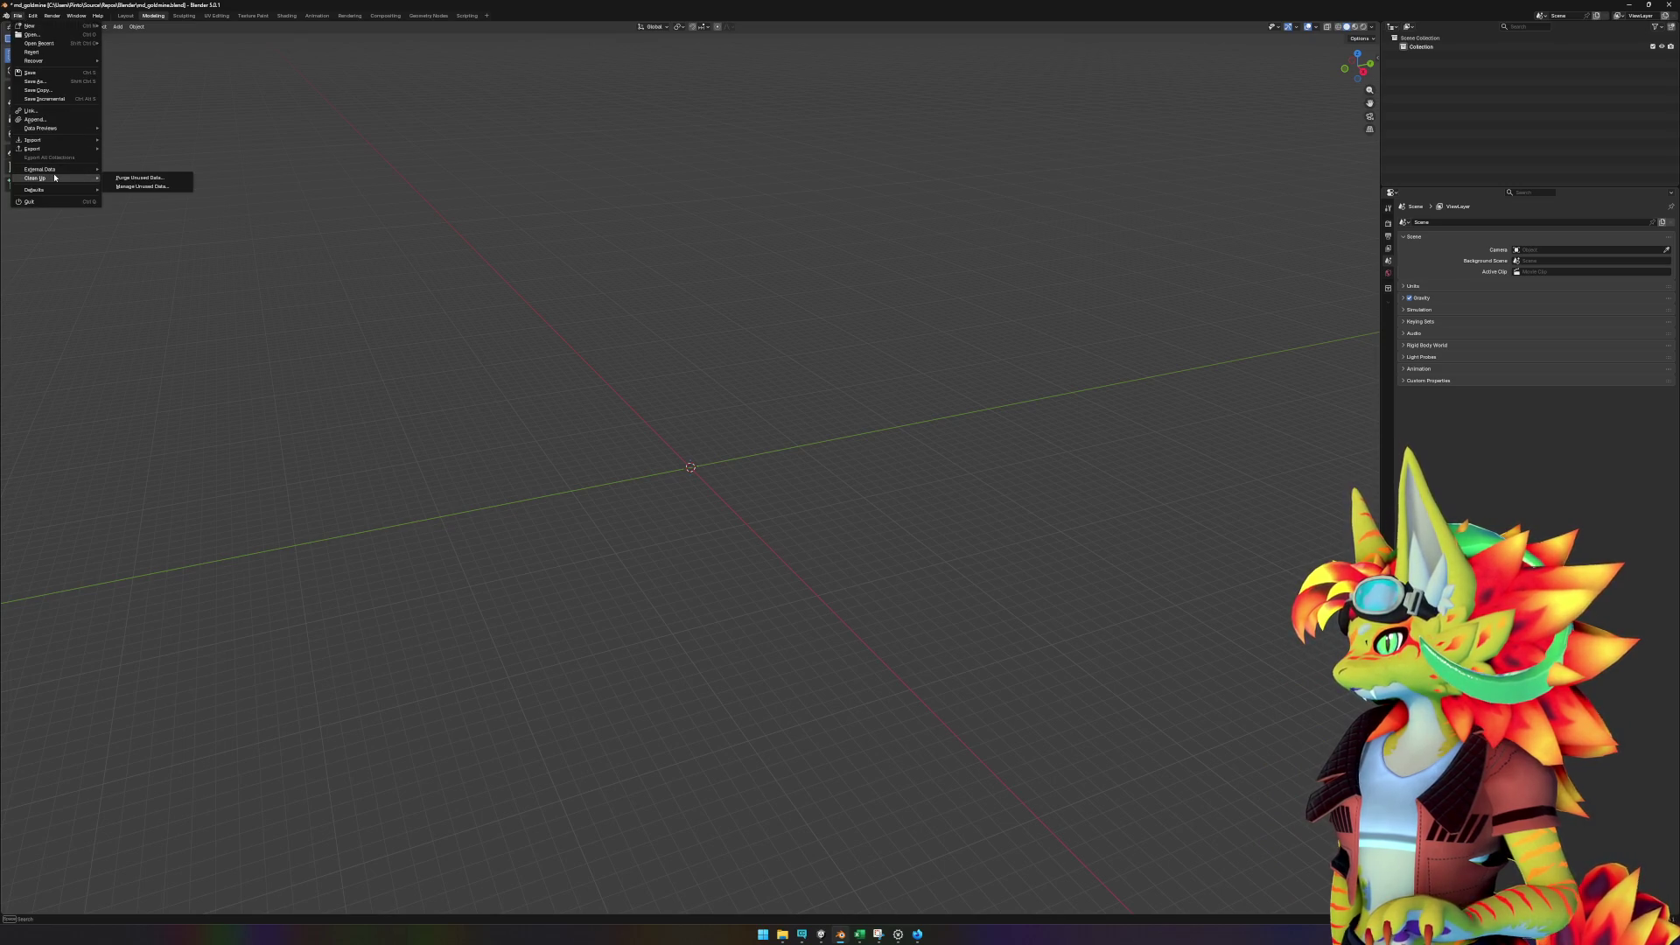
click(147, 178)
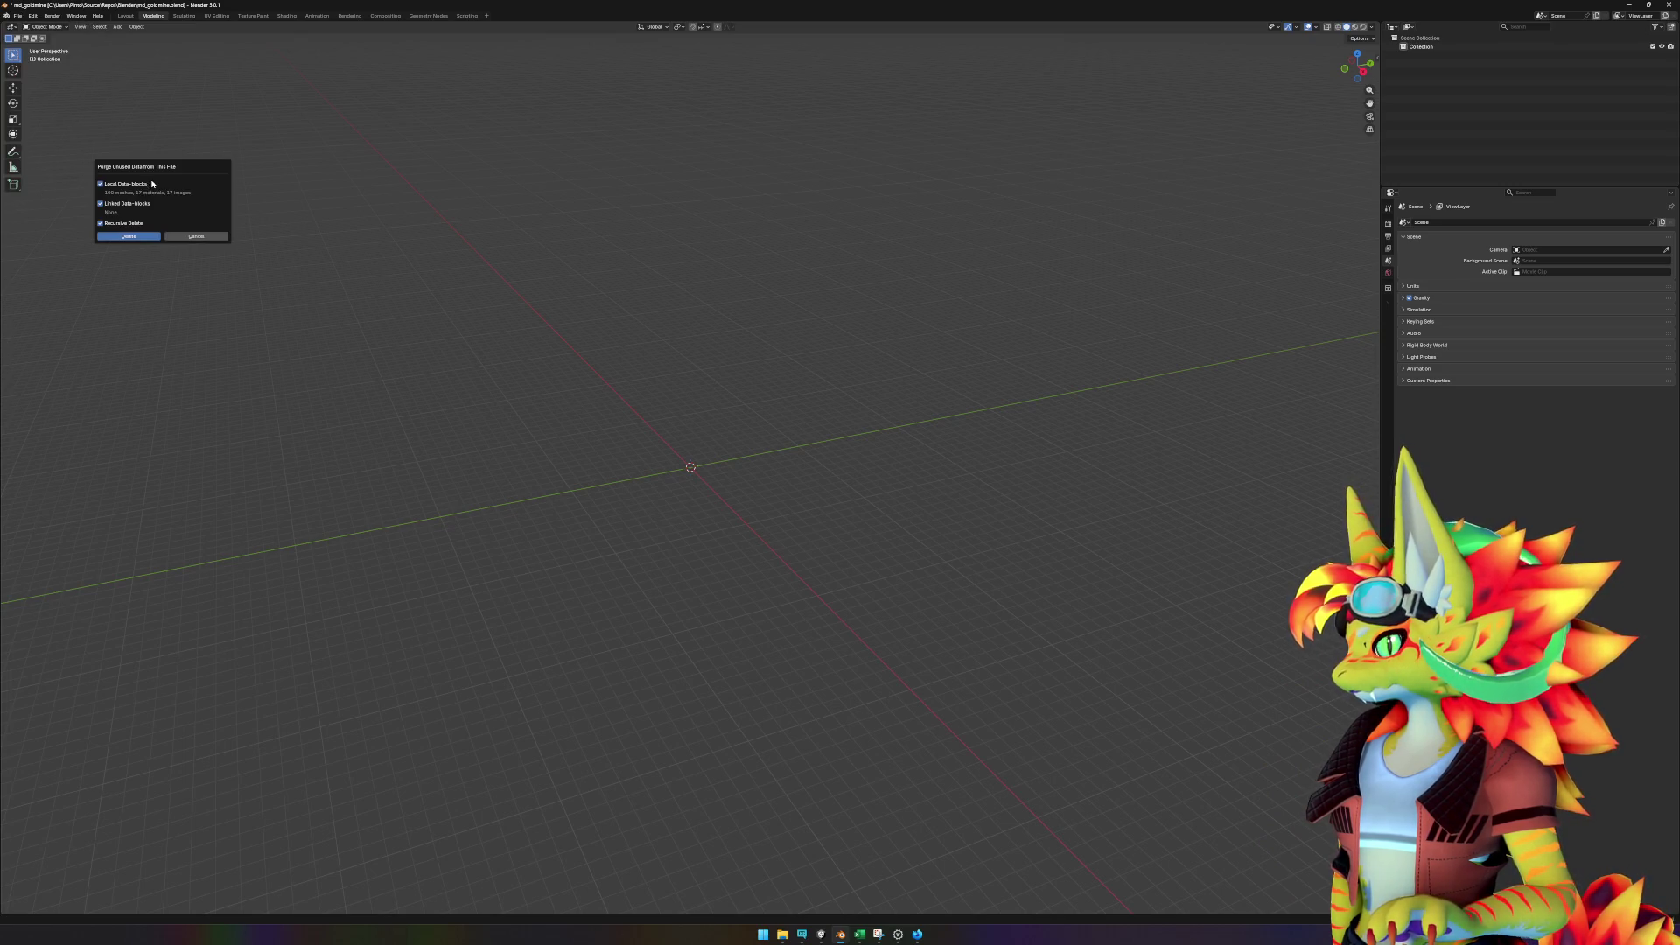
click(149, 237)
- Import md_goldmine.obj, .mtl and .json from the export folder into Blender
mouse_move(782, 934)
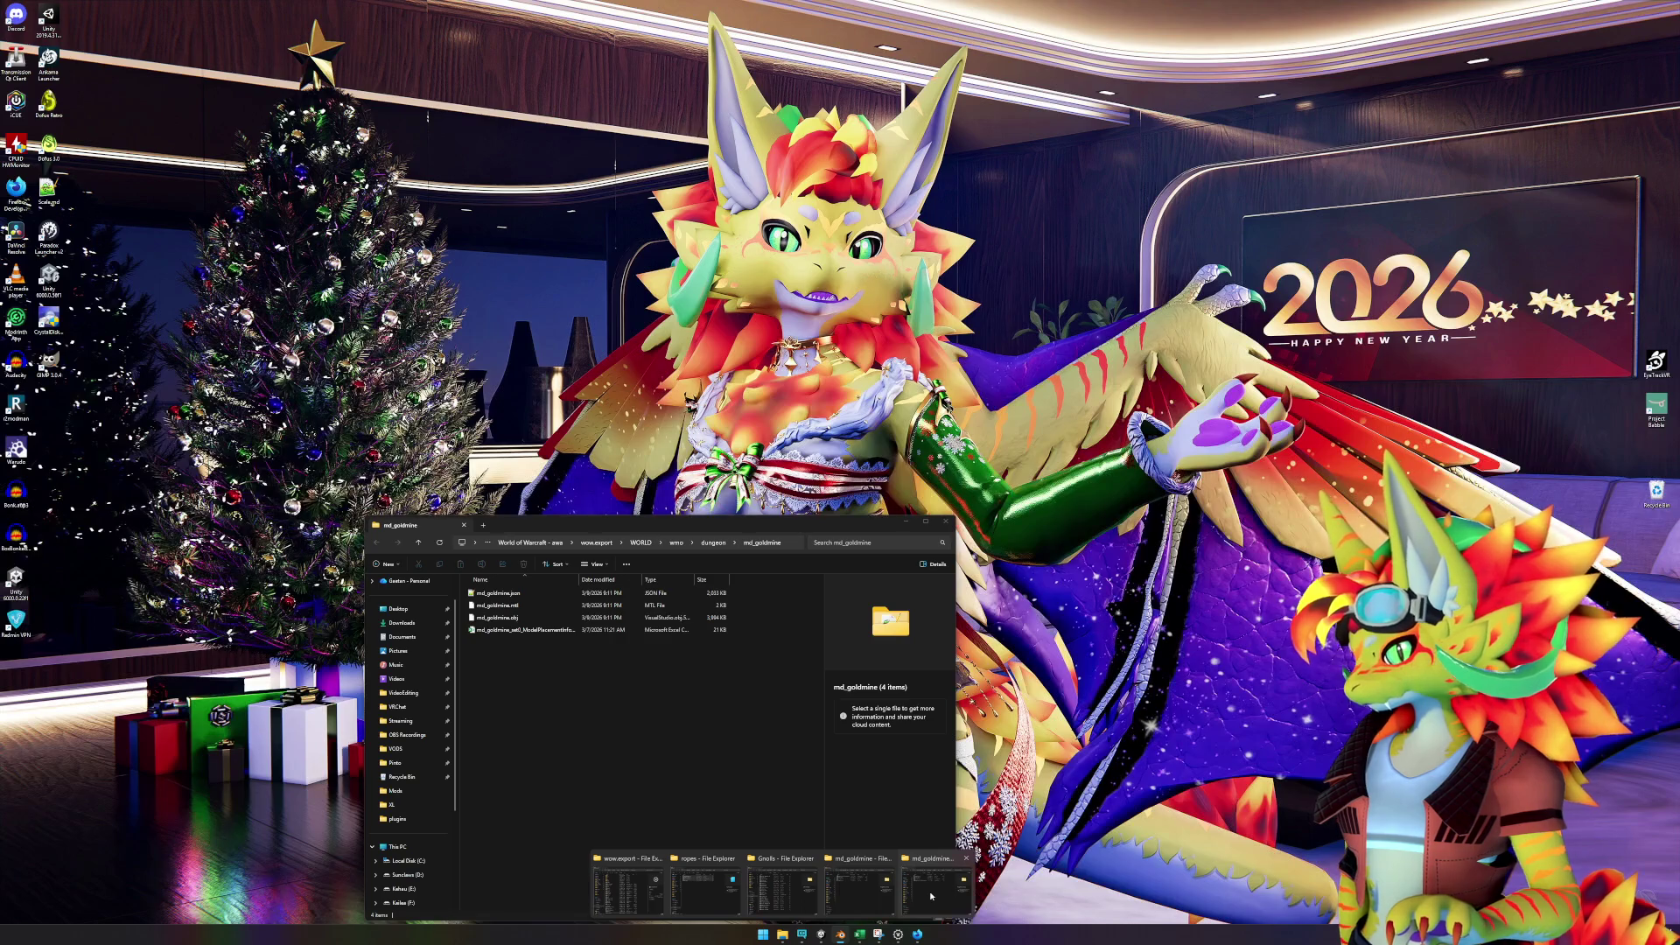
click(929, 890)
click(525, 616)
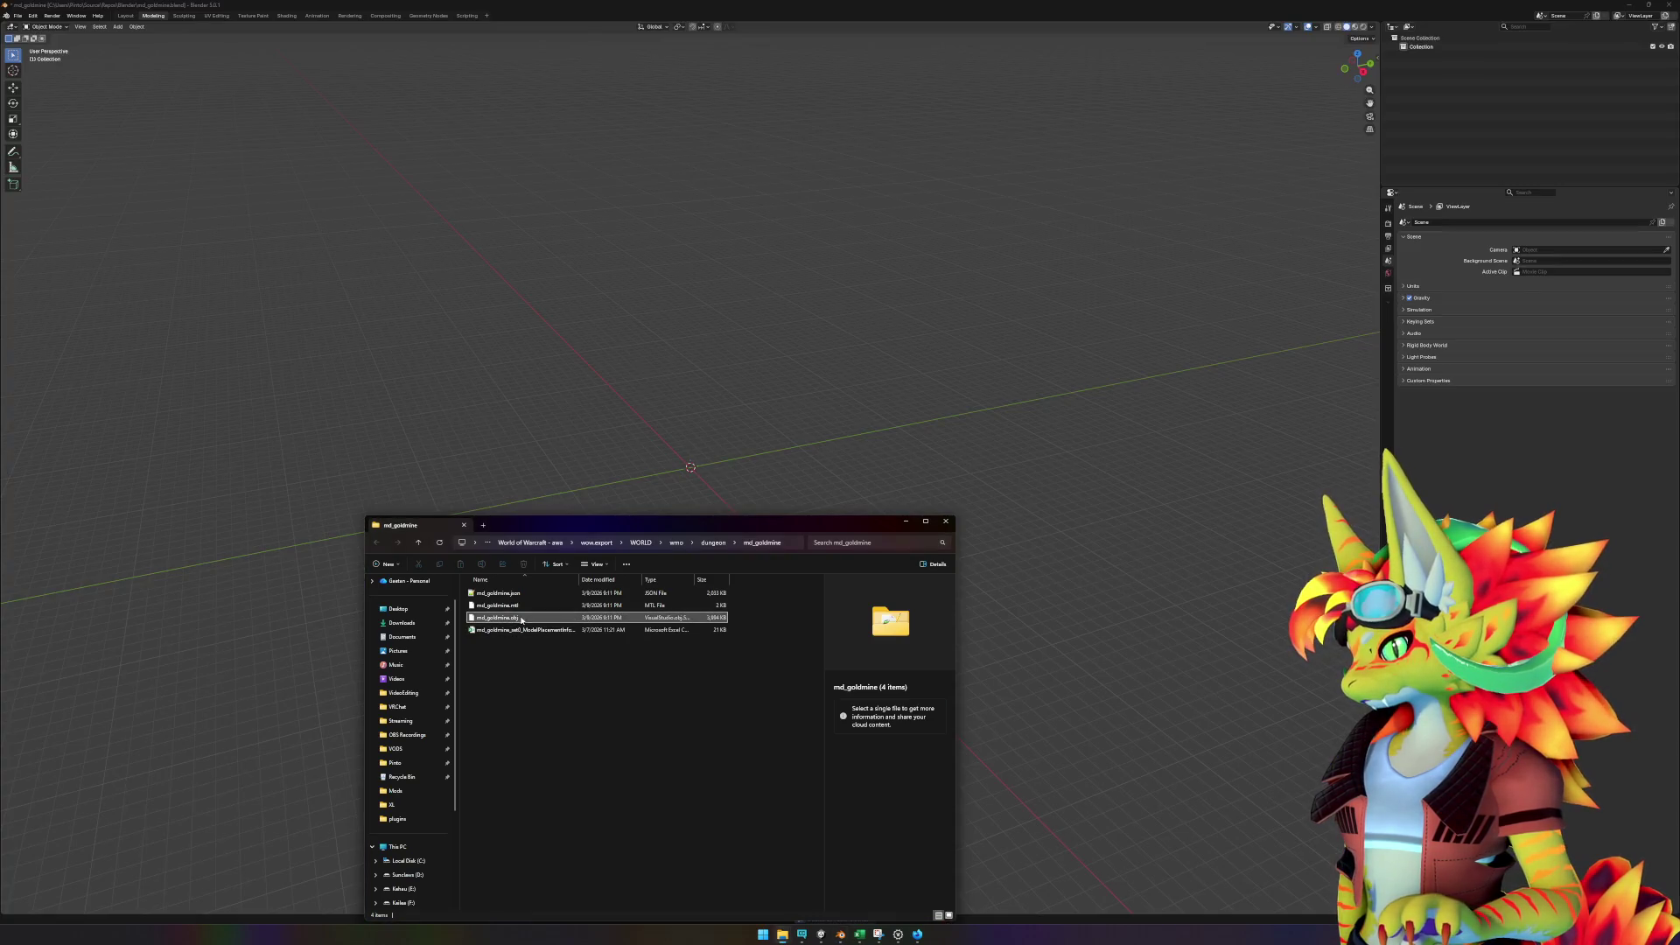
ctrl+click(512, 606)
ctrl+click(498, 593)
mouse_move(498, 593)
mouse_down()
mouse_move(592, 409)
mouse_move(630, 400)
mouse_up()
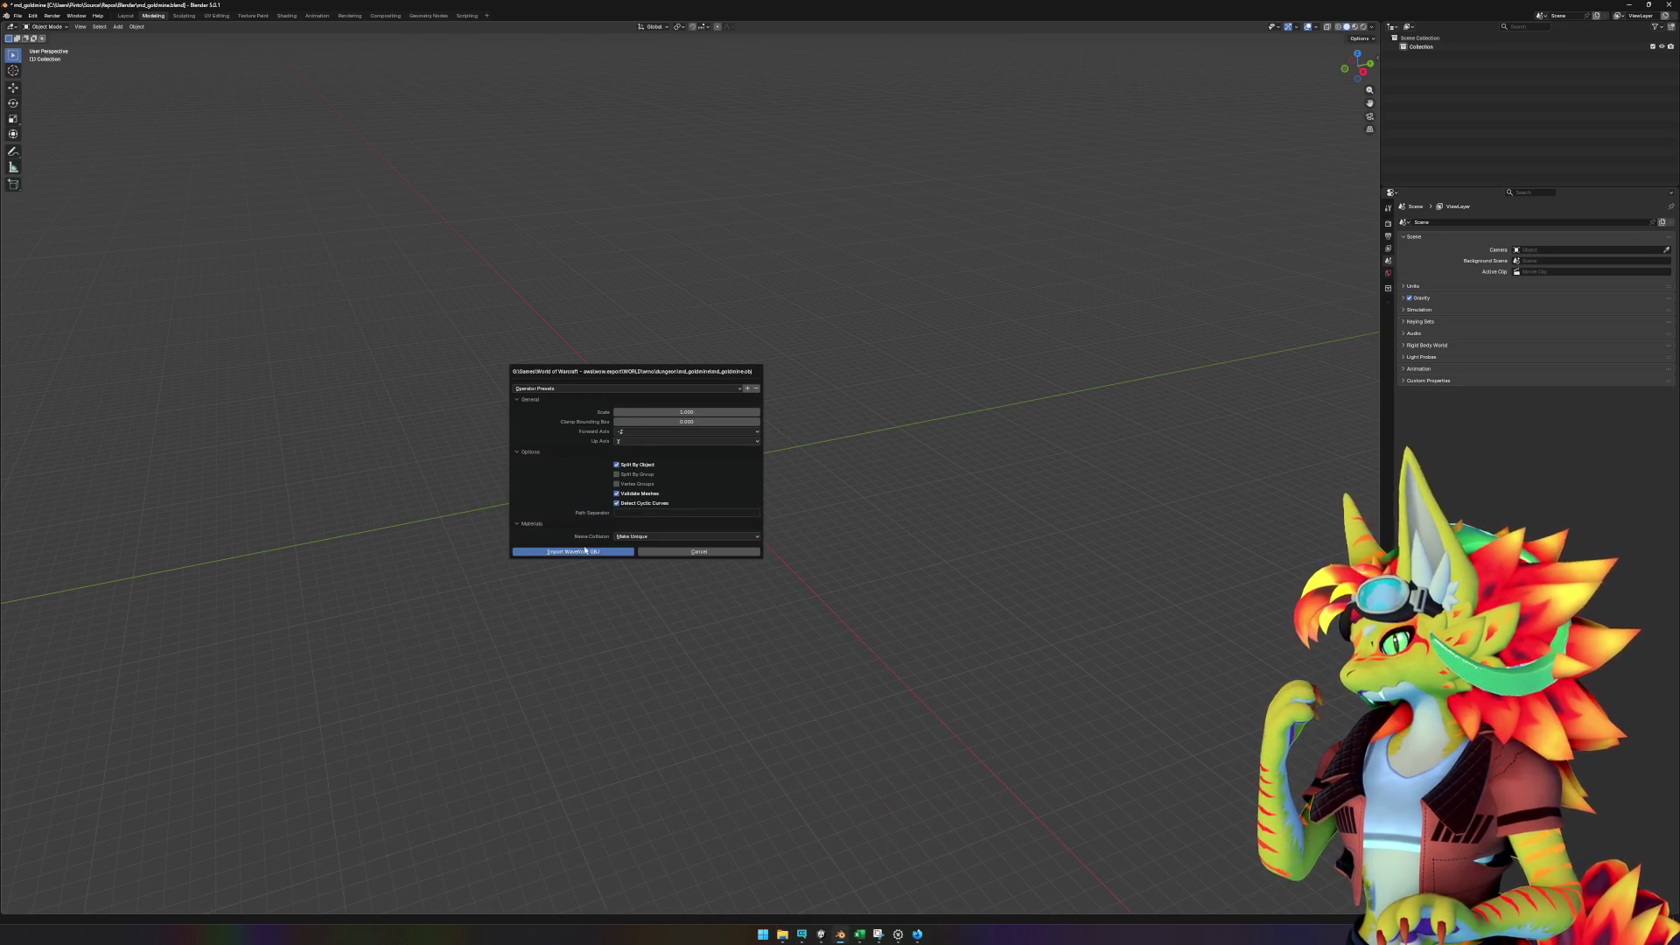
click(588, 555)
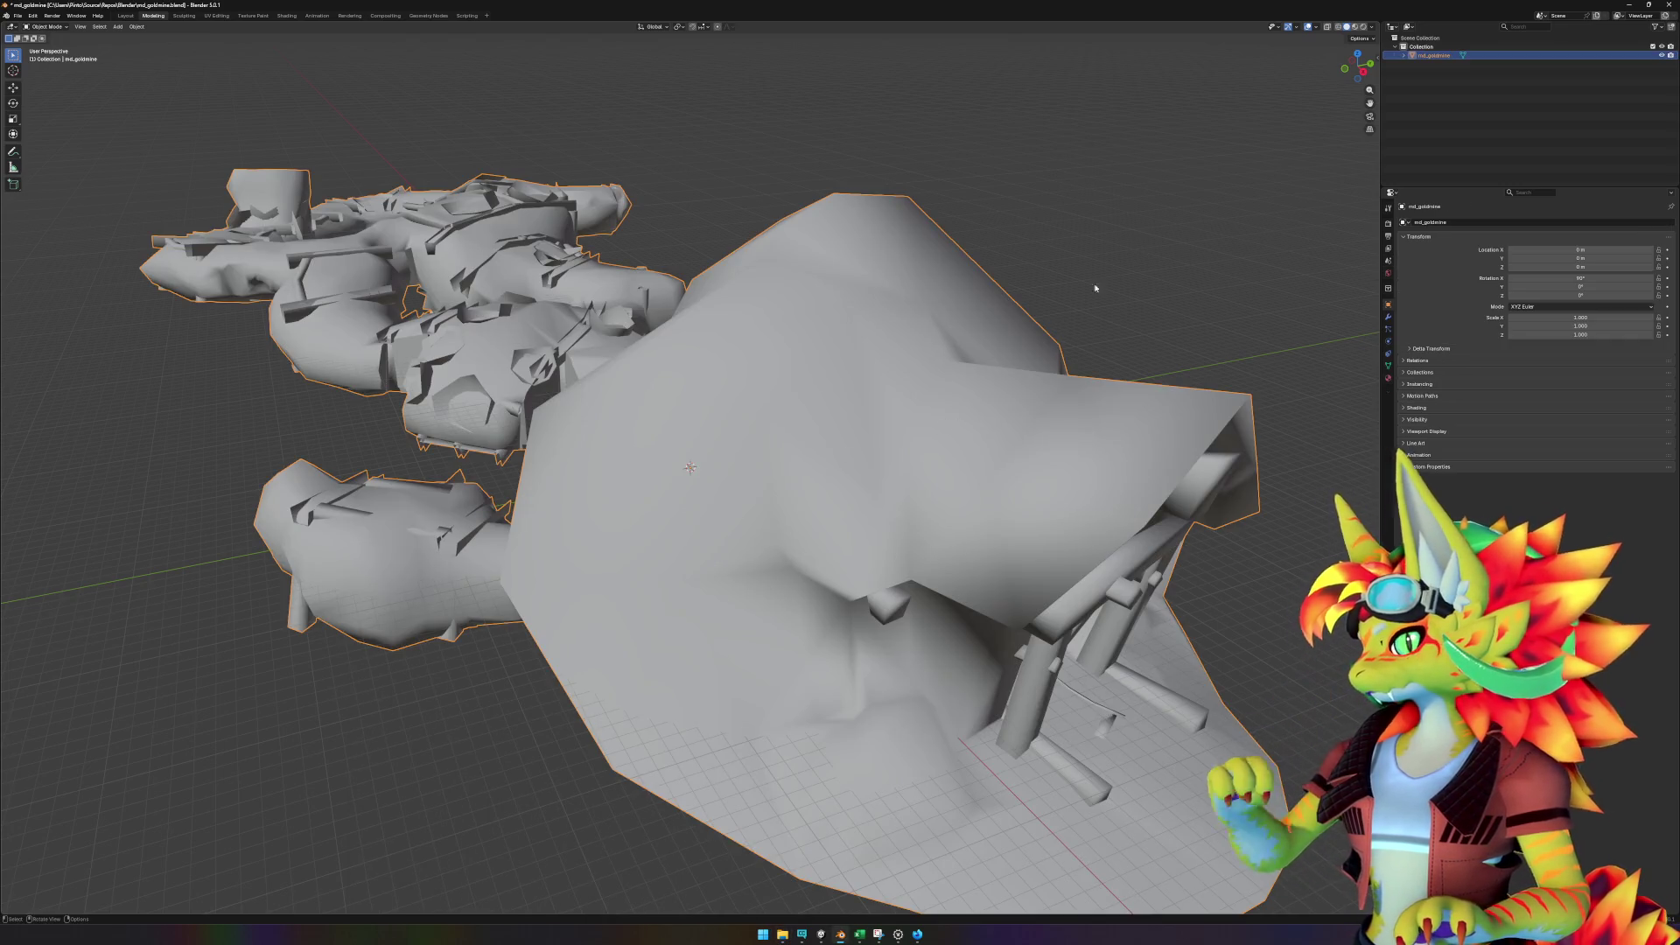
- Check the imported md_goldmine's material list and save md_goldmine.blend
click(1404, 55)
click(1411, 65)
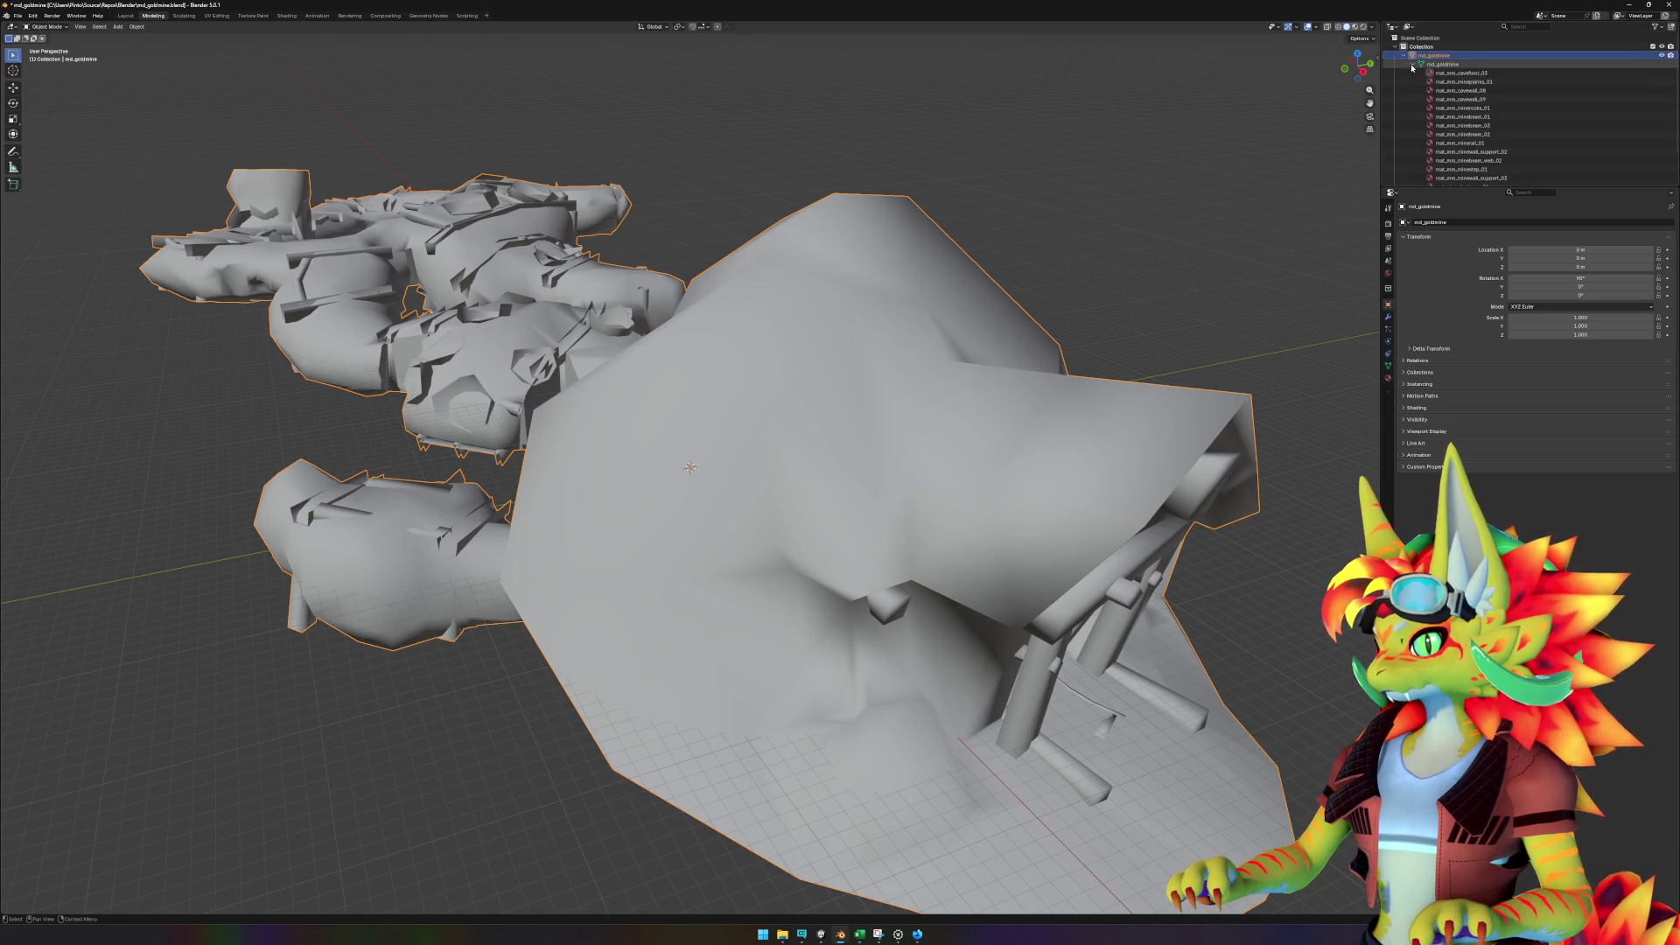
click(1411, 64)
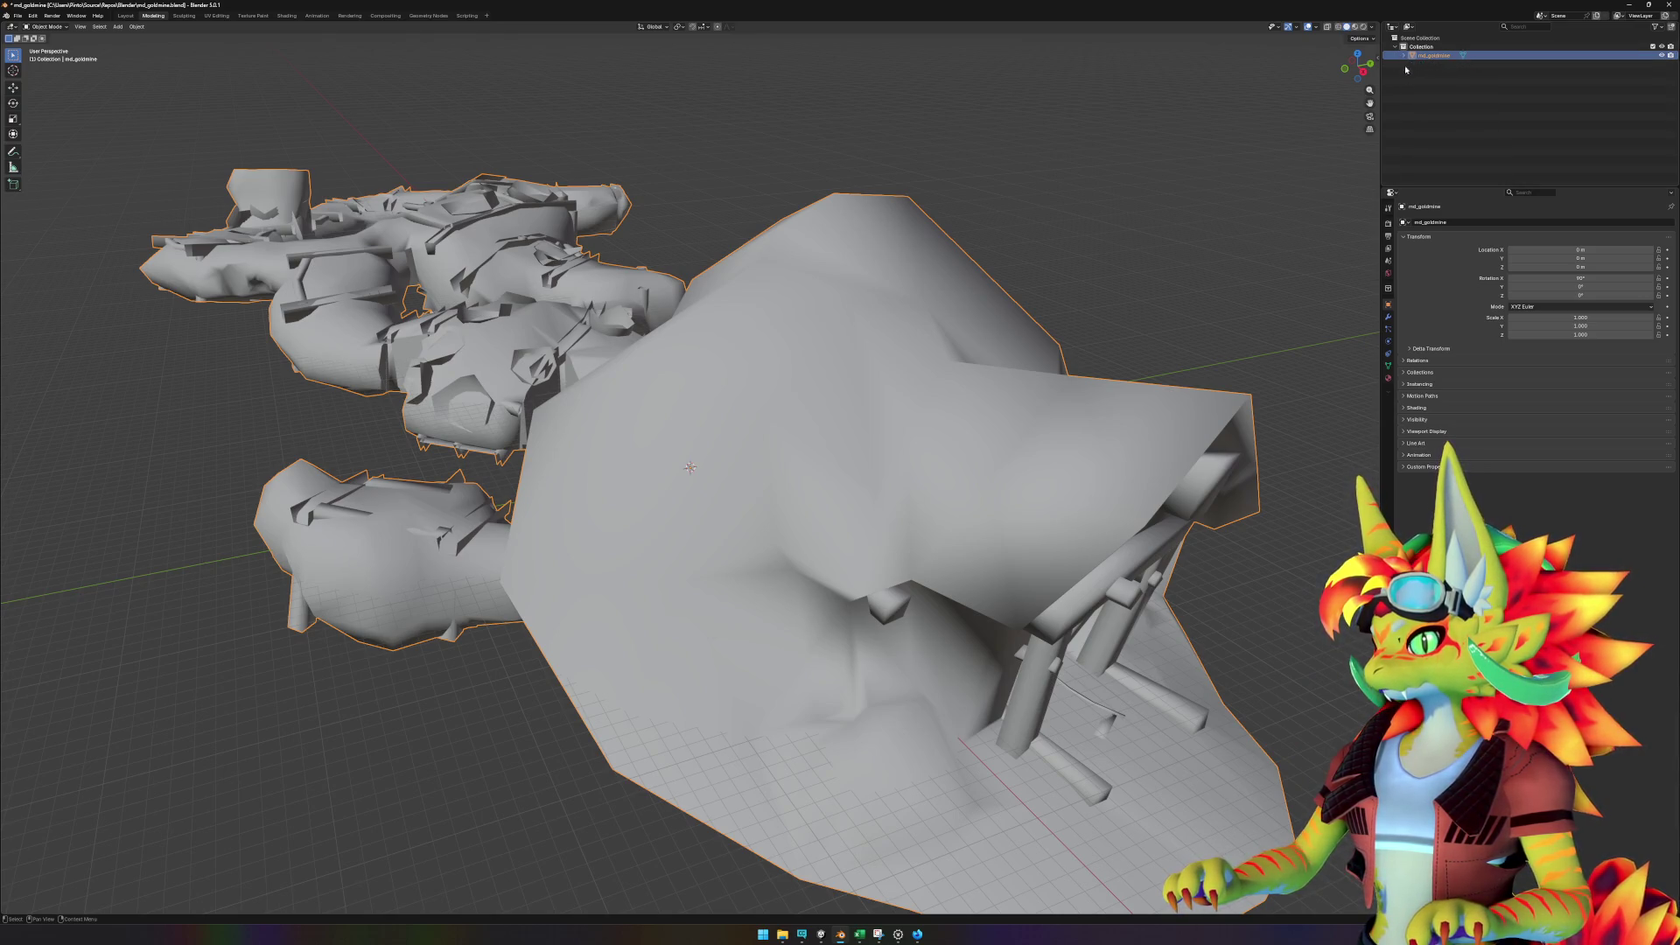
click(17, 16)
click(35, 73)
- Start a Wavefront OBJ export of the goldmine
click(19, 15)
mouse_move(48, 177)
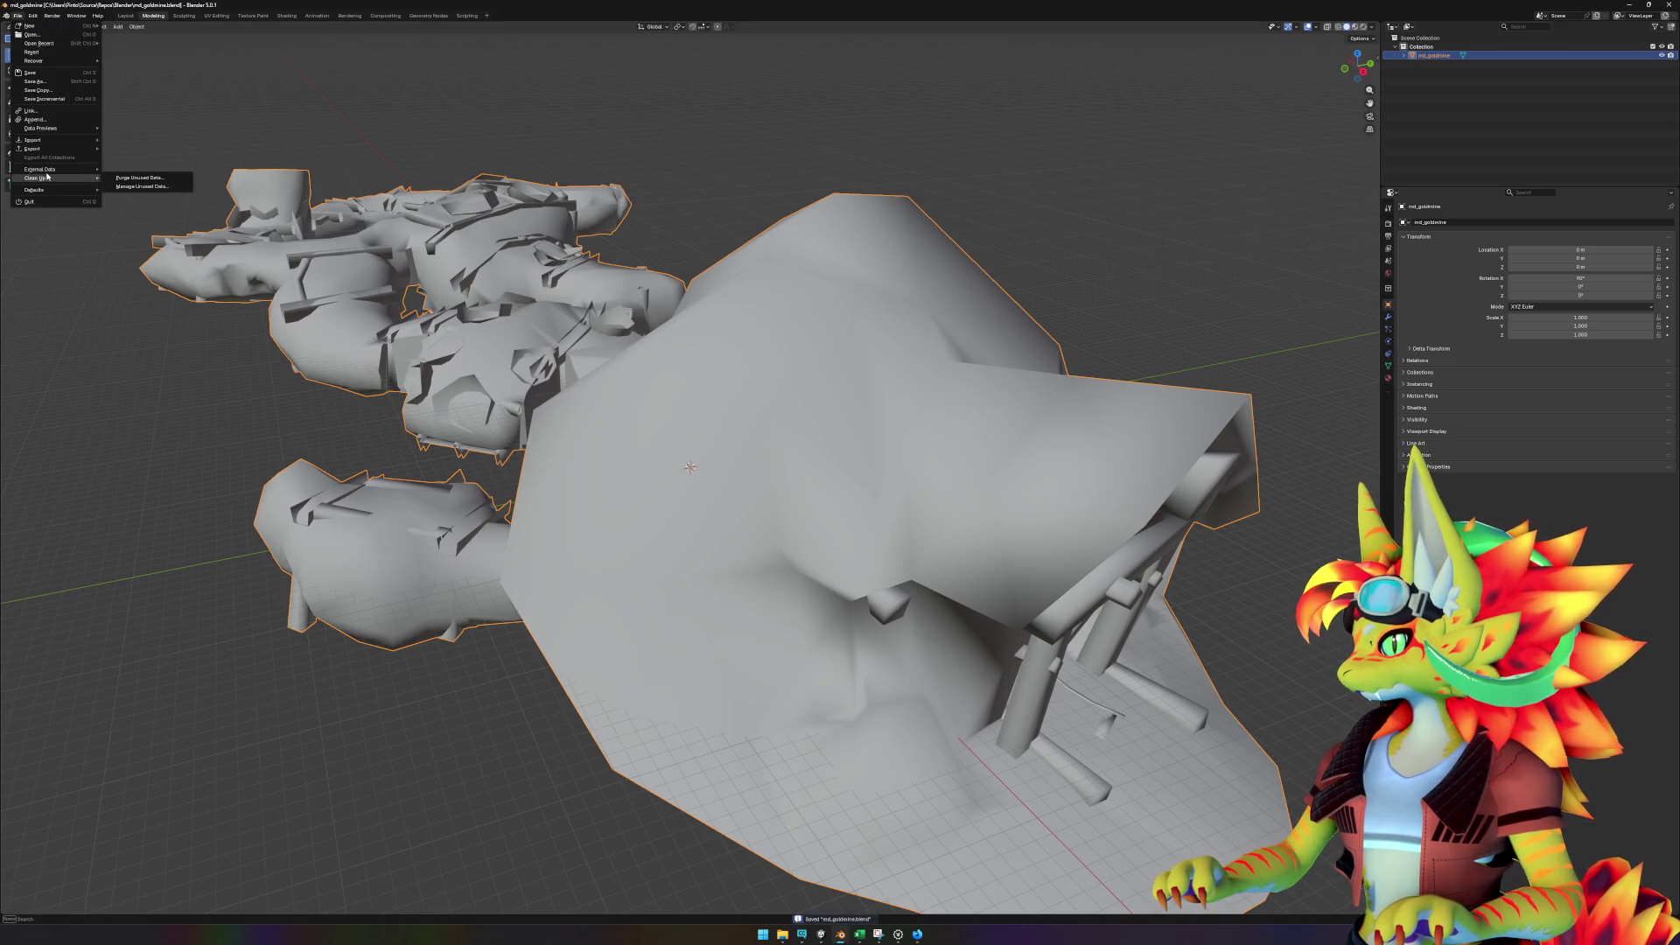
mouse_move(70, 148)
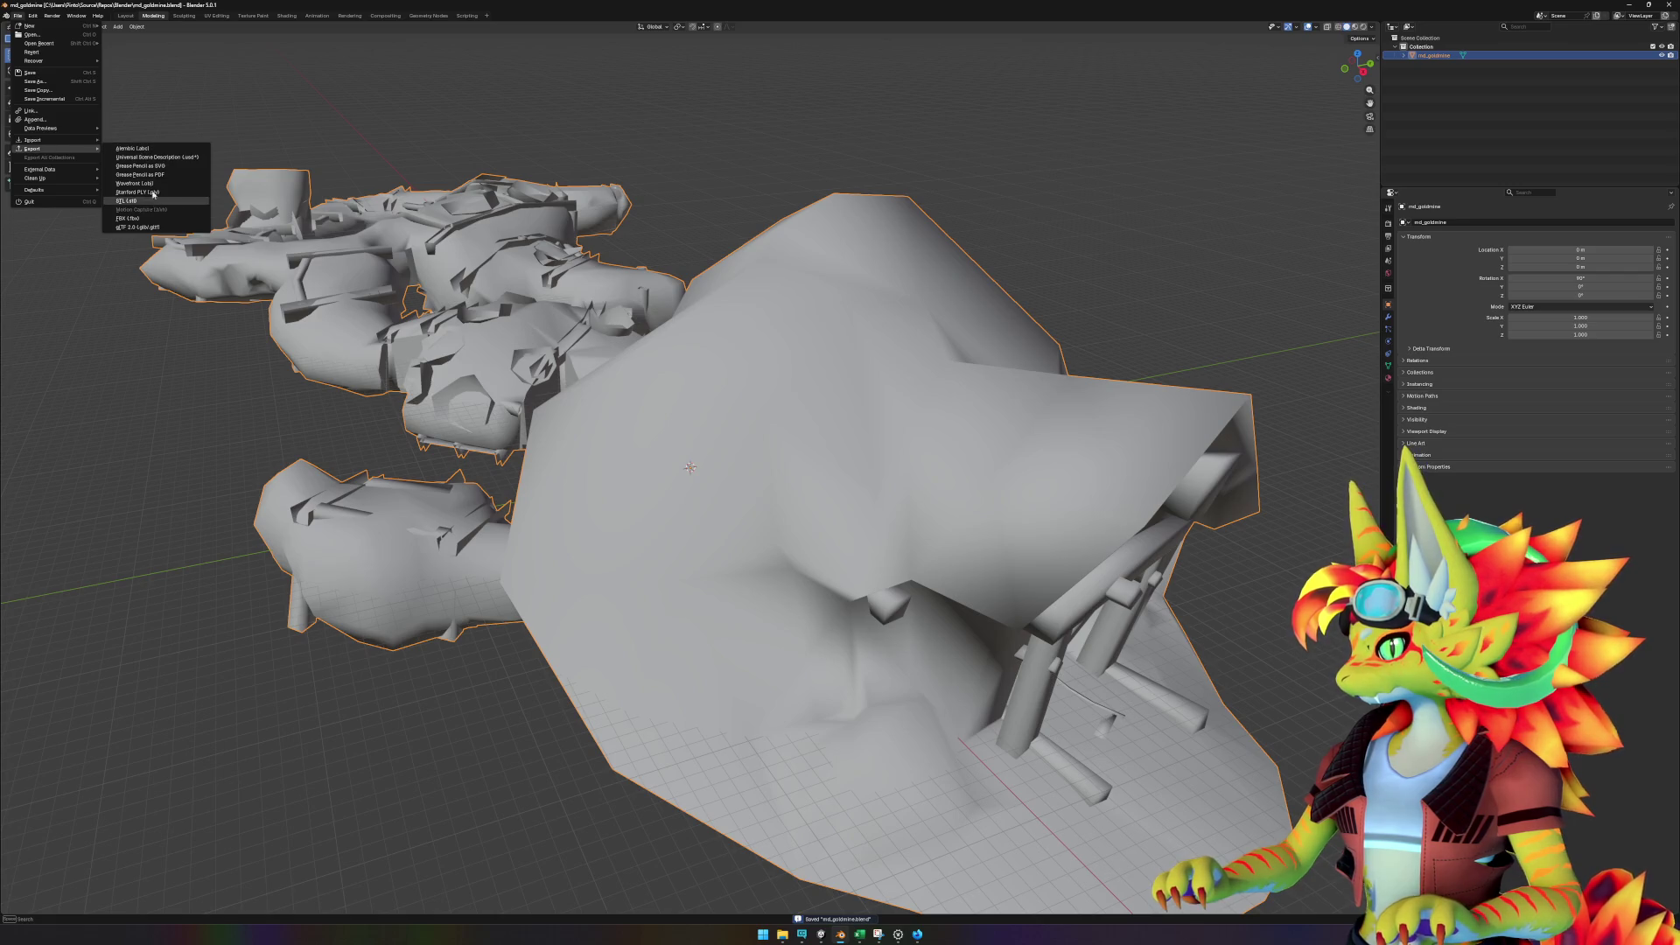
click(139, 183)
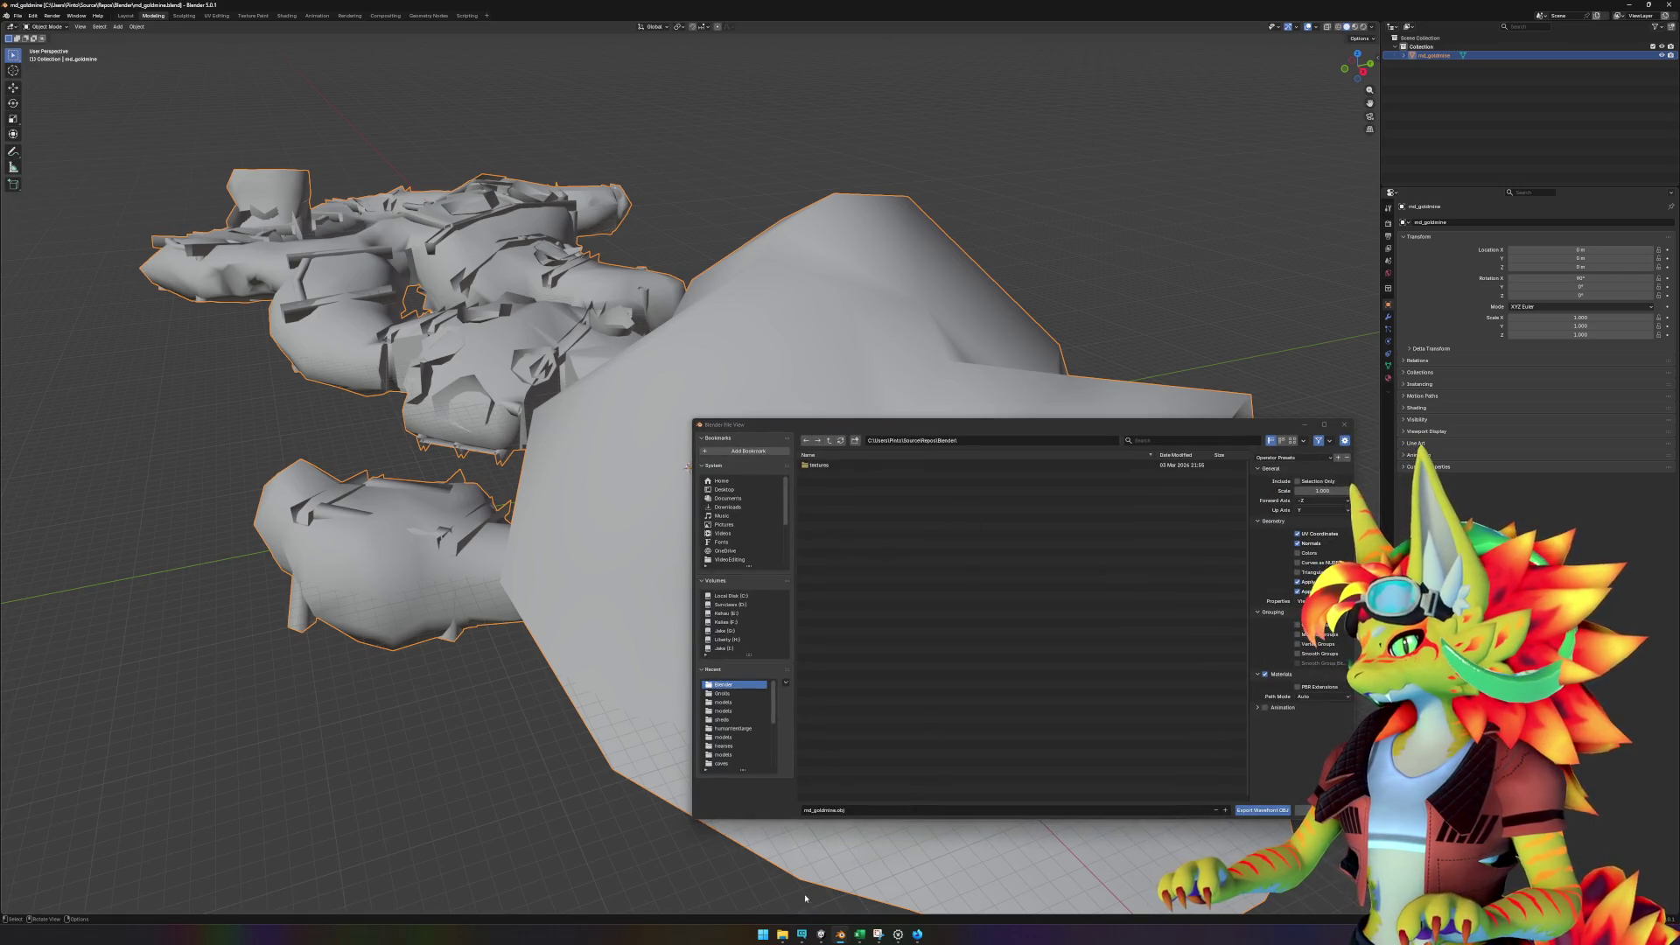
- Bring the md_goldmine files window forward, then select md_goldmine in Unity's Project panel
mouse_move(782, 933)
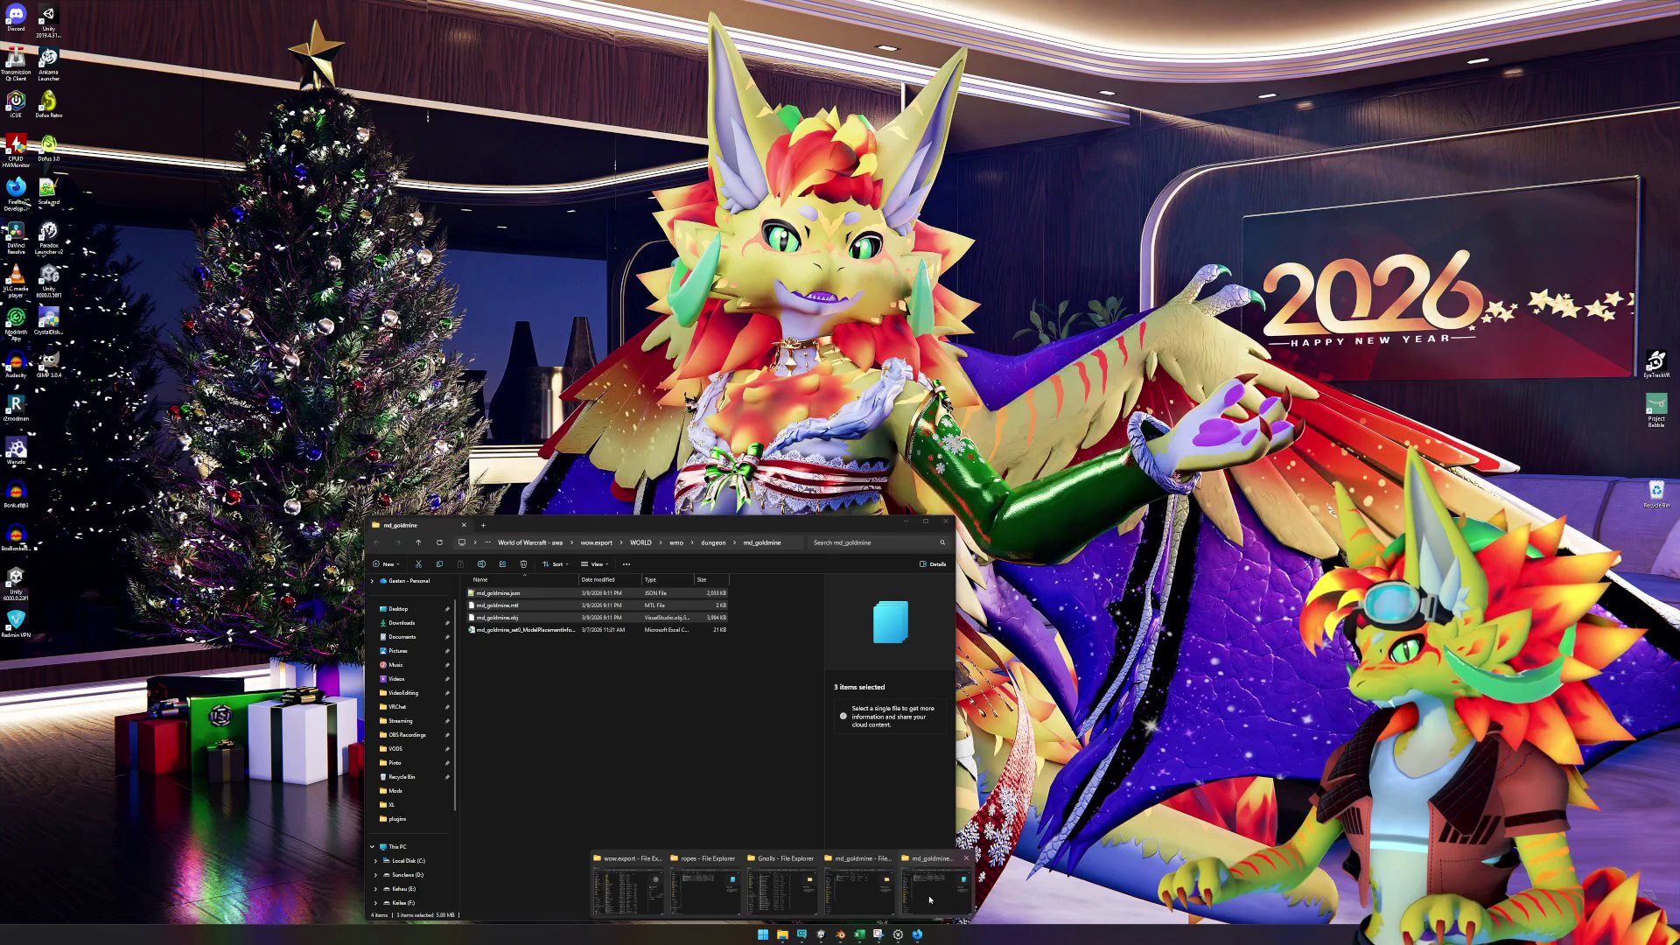
click(934, 886)
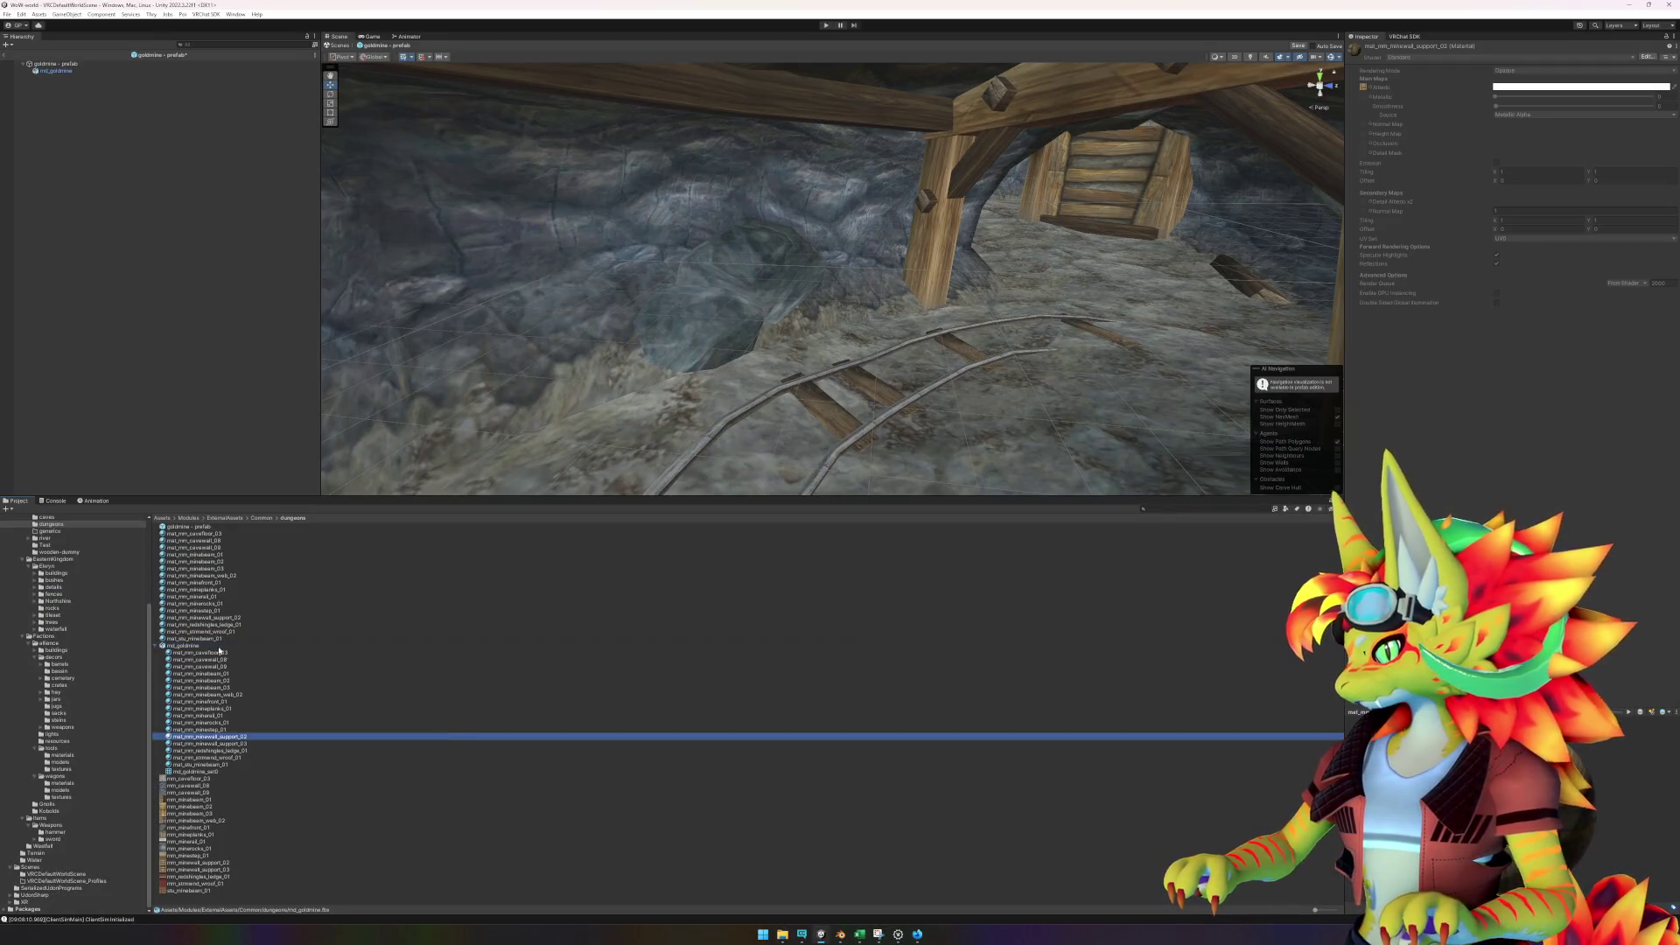
click(207, 646)
- Show md_goldmine.fbx in Explorer and copy the dungeons folder path
right_click(384, 900)
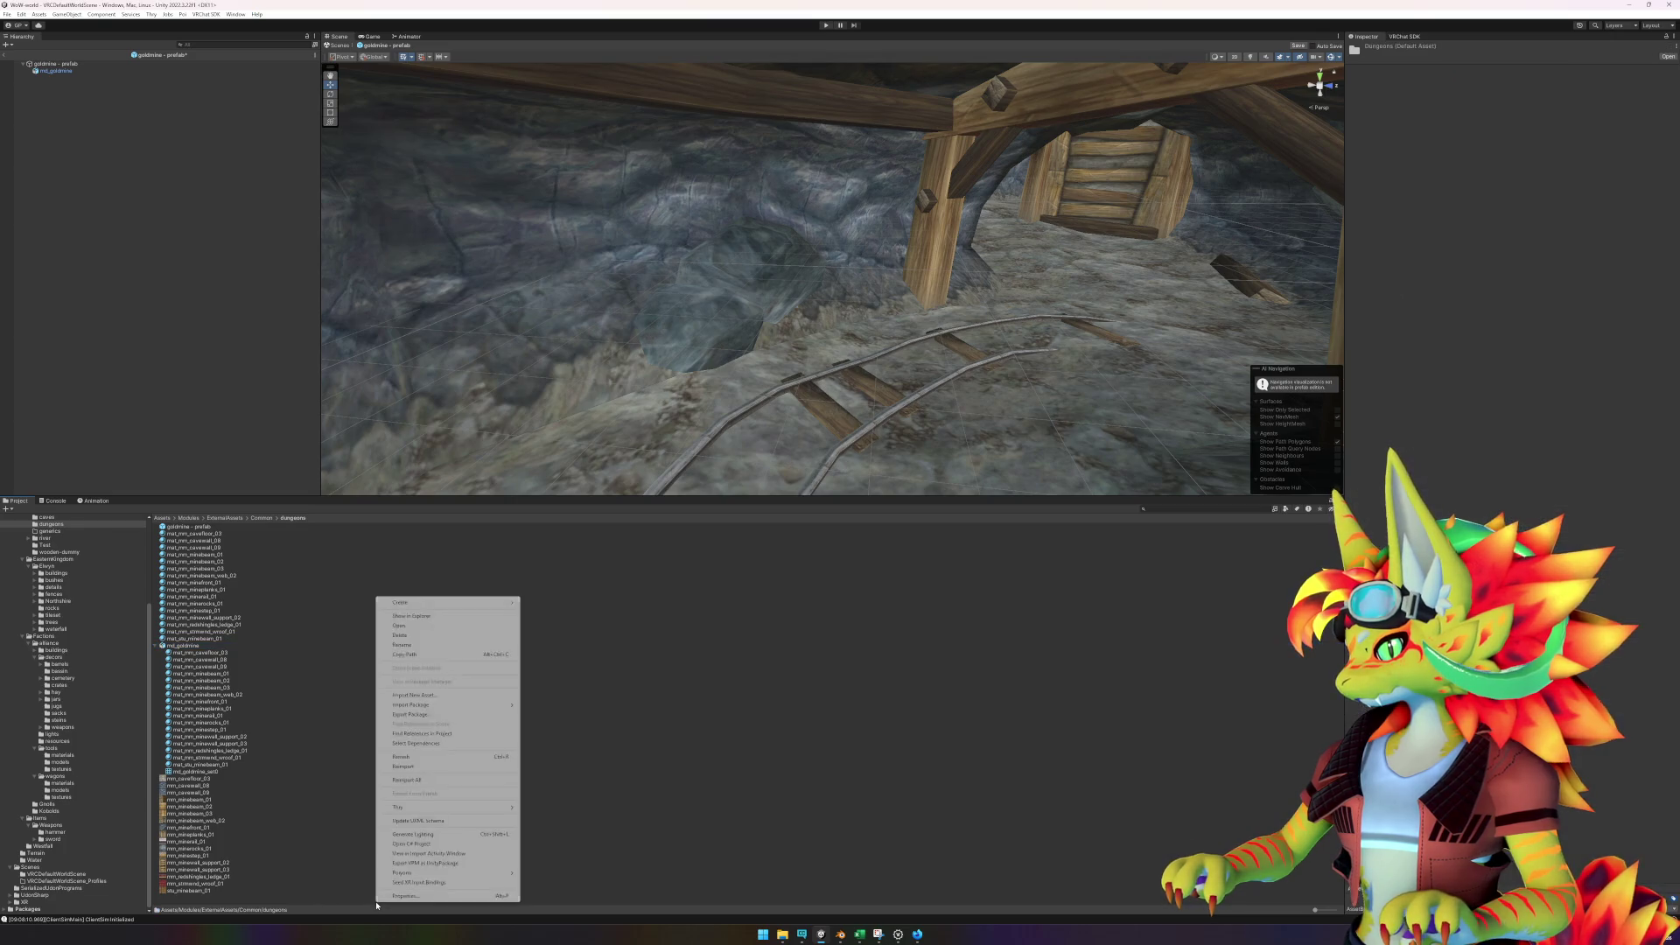
right_click(203, 649)
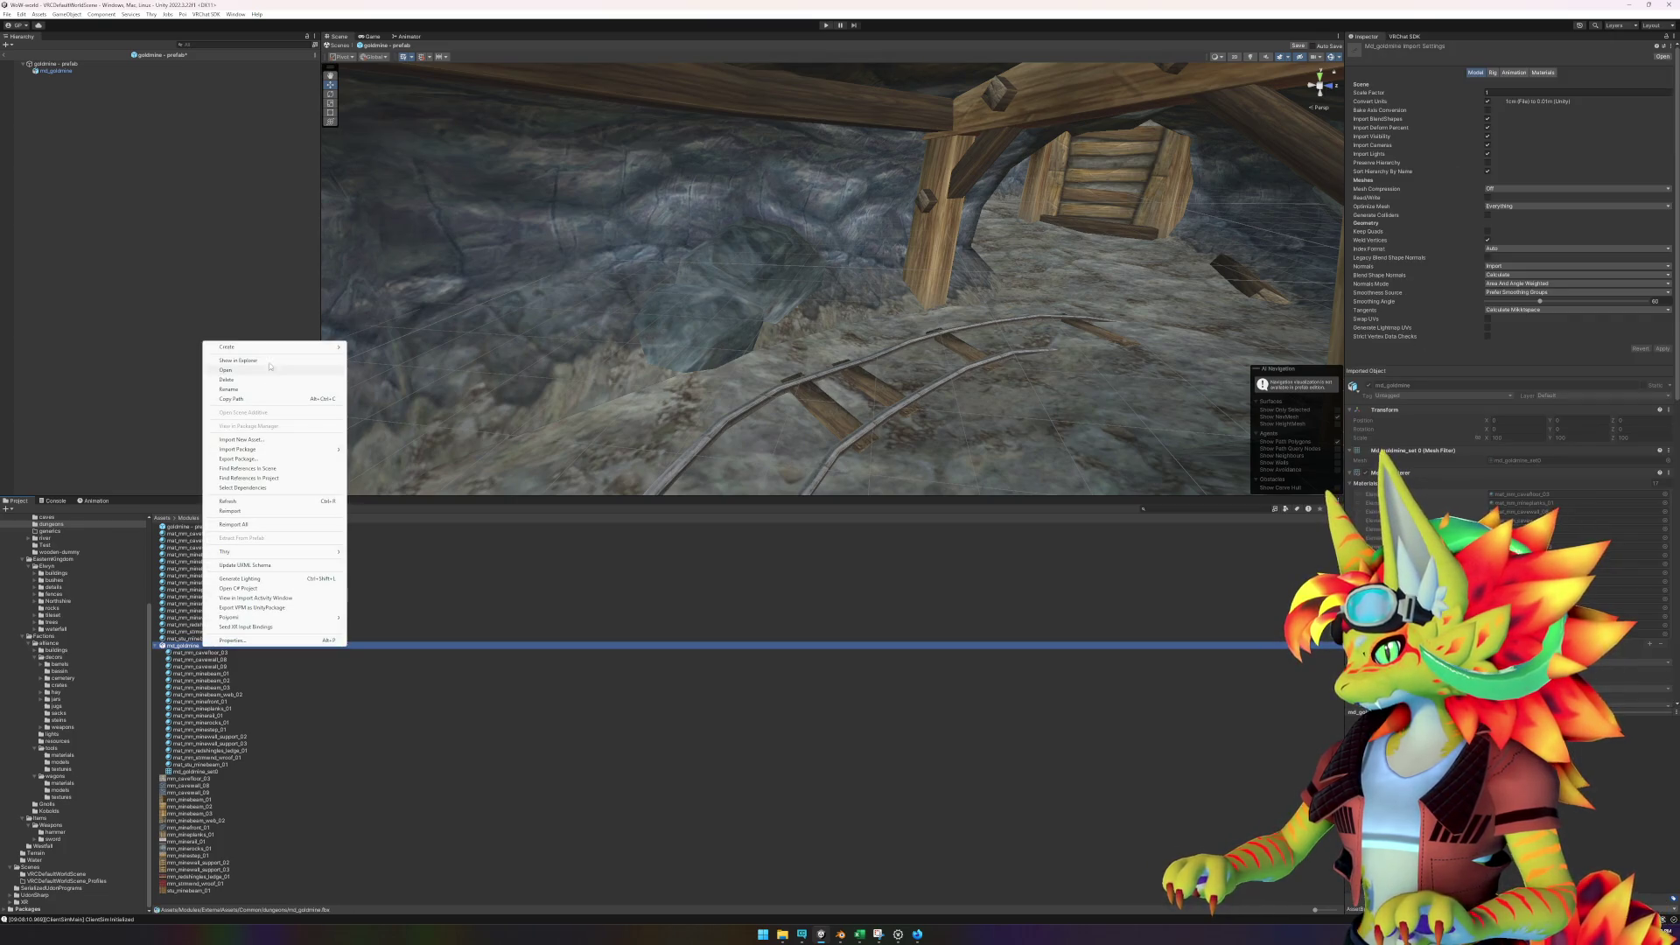
click(269, 361)
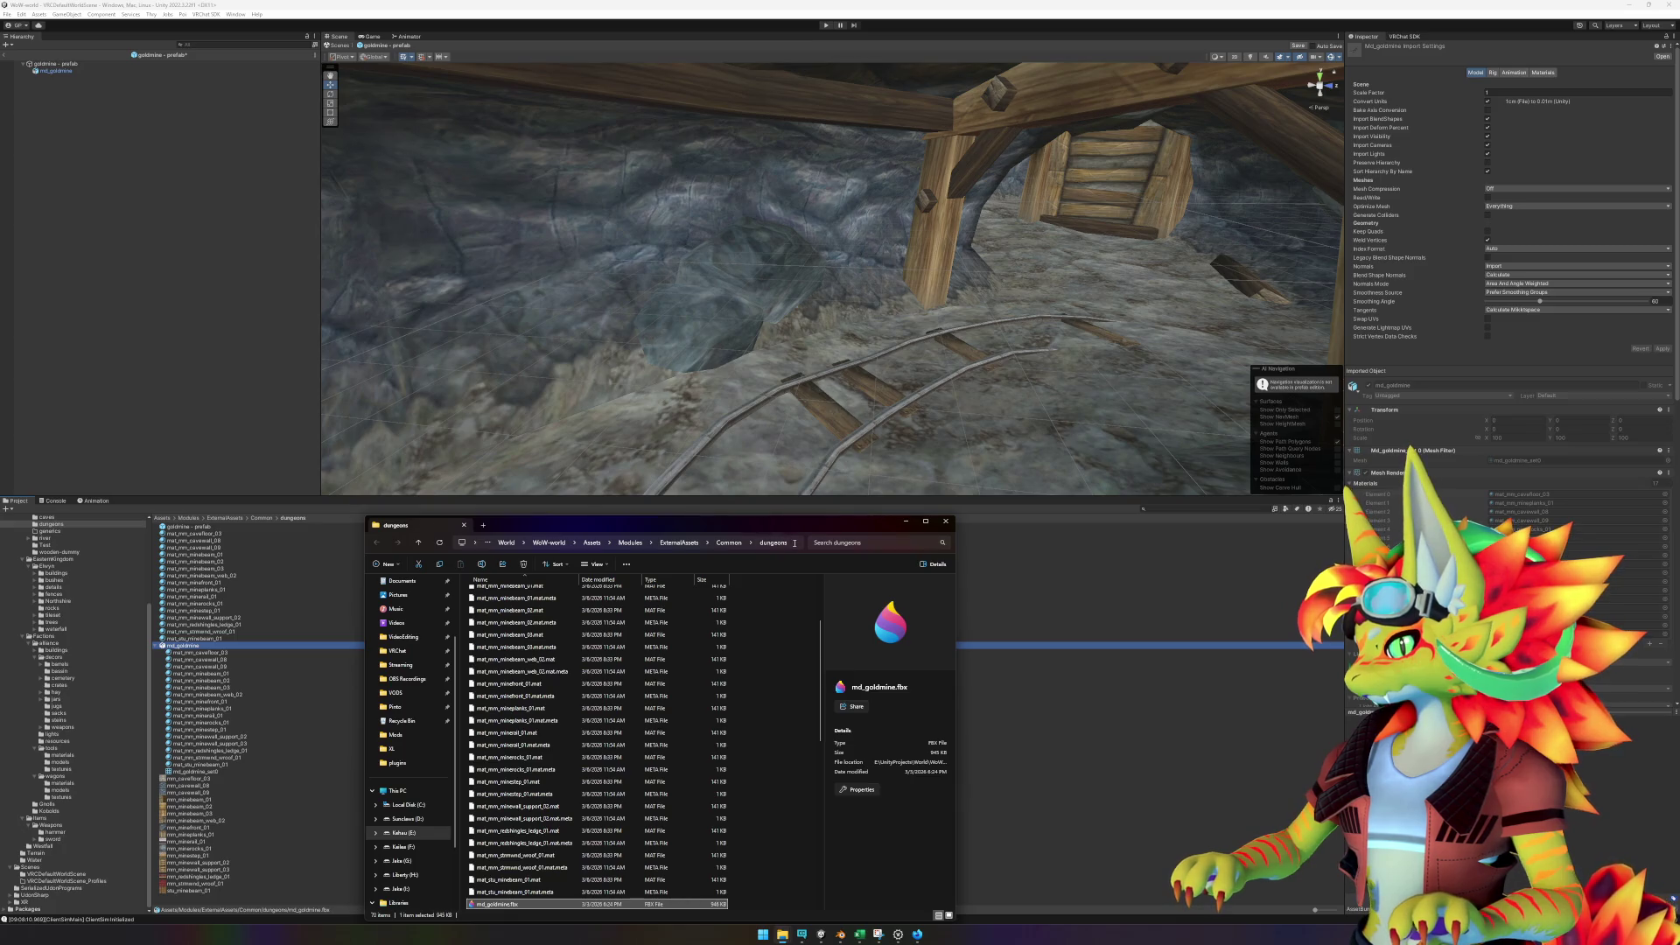
click(795, 542)
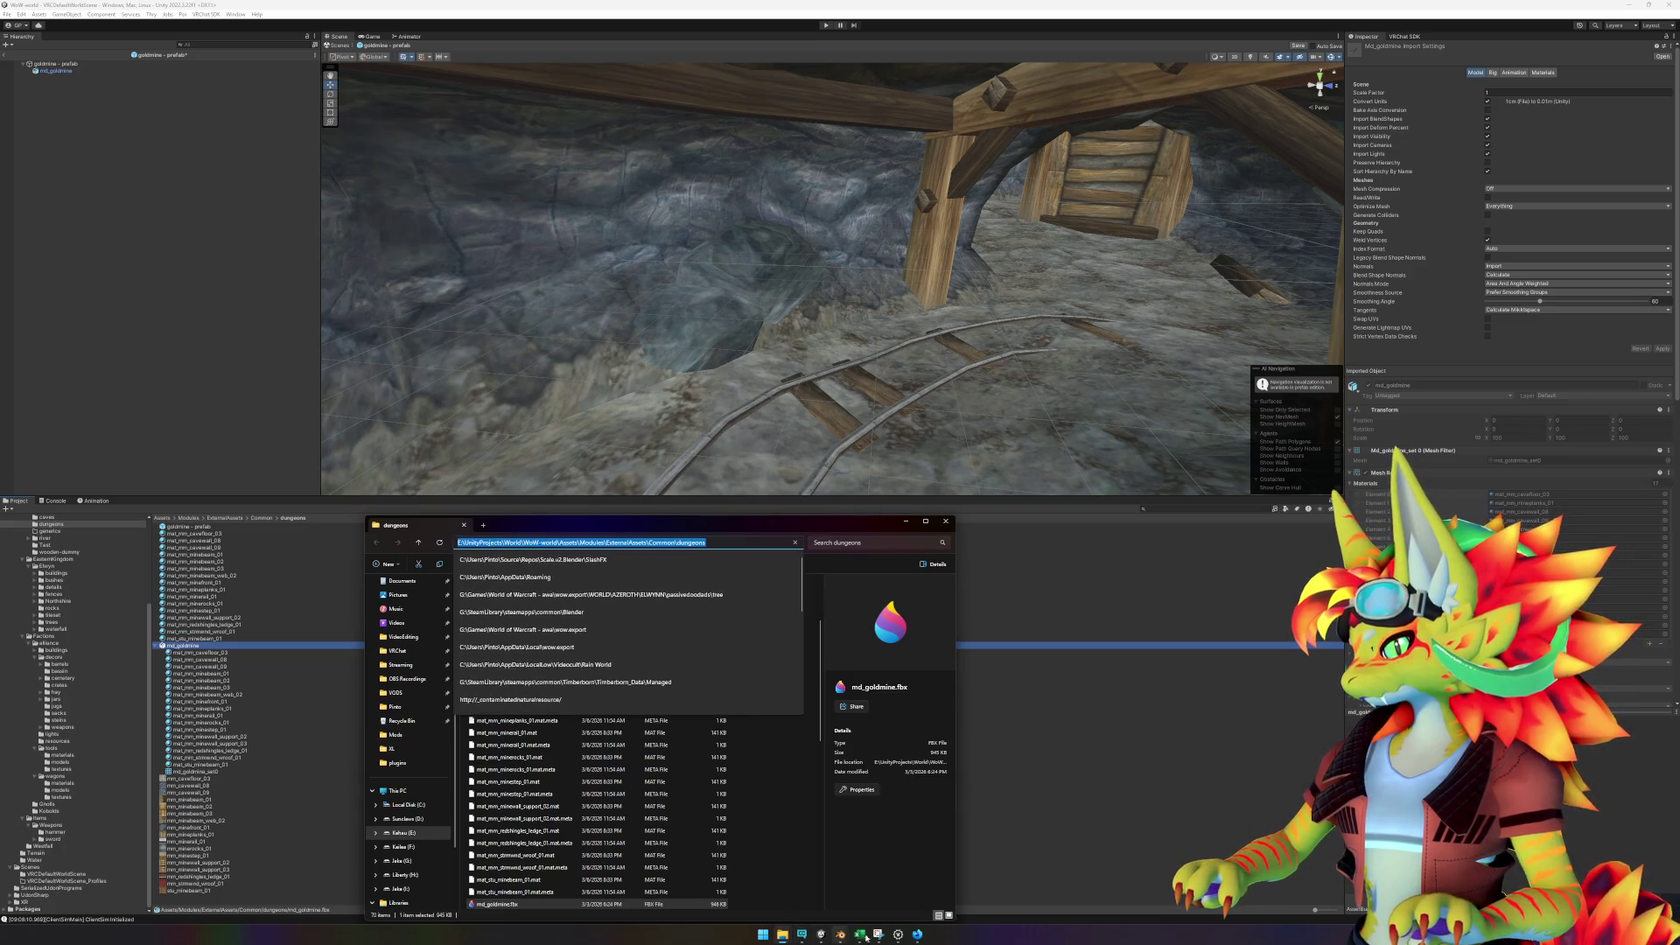
- Paste the dungeons path into Blender's export location and export the goldmine there
mouse_move(838, 933)
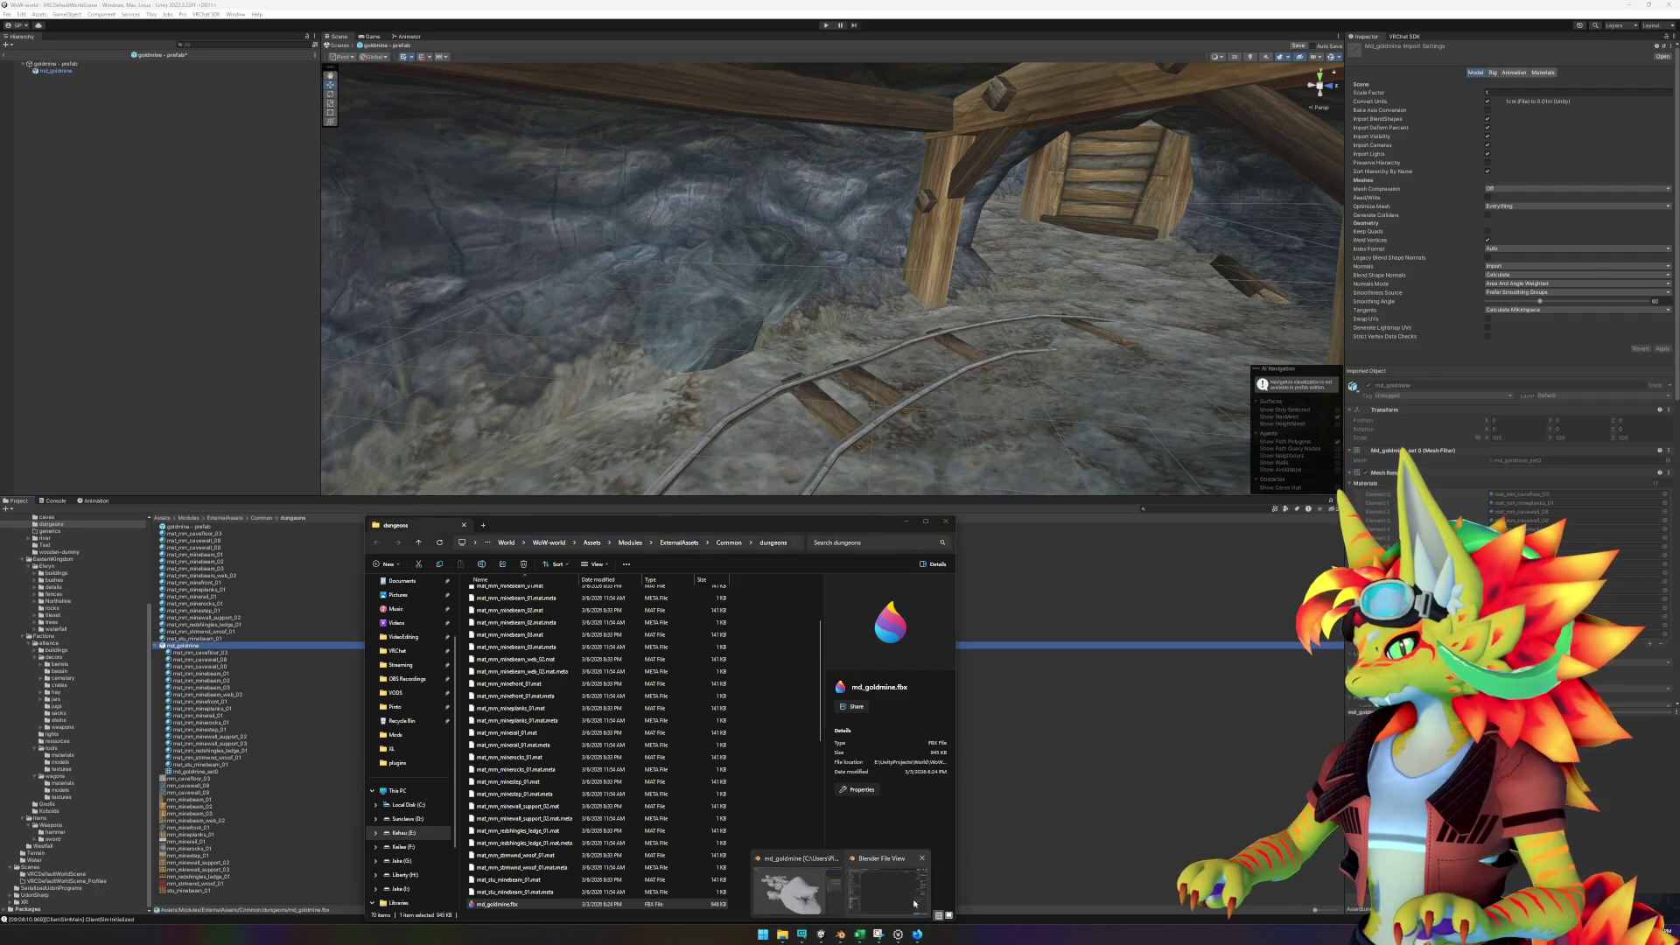
click(849, 883)
text(E:\UnityProjects\World\WoW-world\Assets\Modules\ExternalAssets\Common\dungeons\)
key(Return)
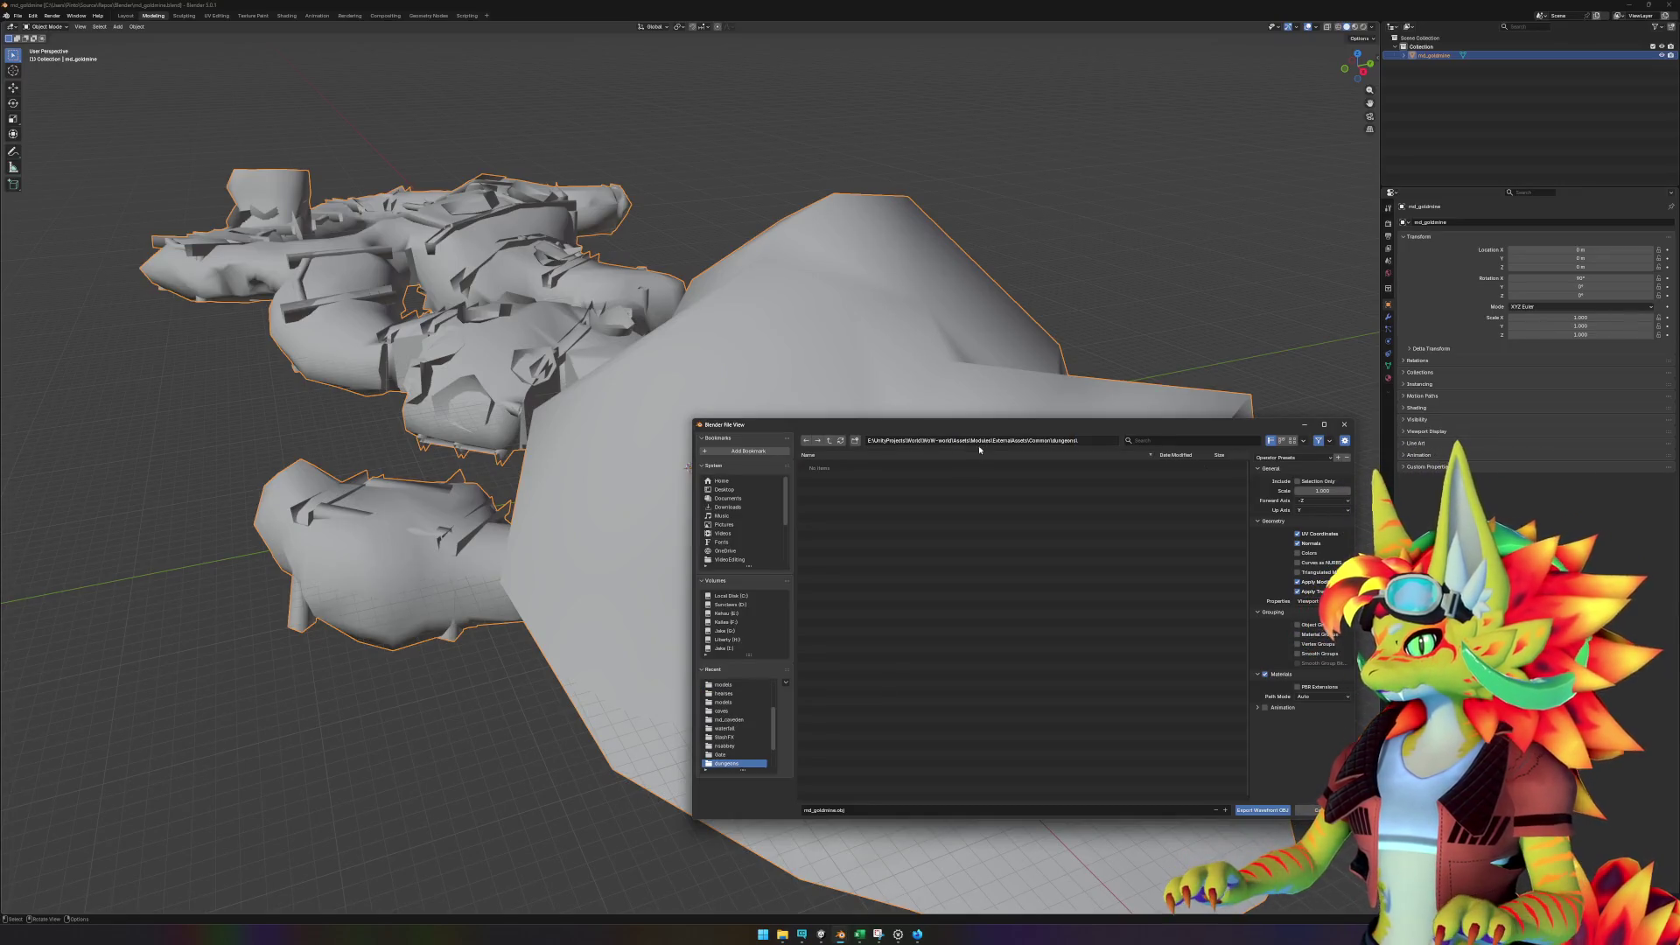
click(1257, 810)
- Return to Unity and select the old md_goldmine model asset
click(819, 935)
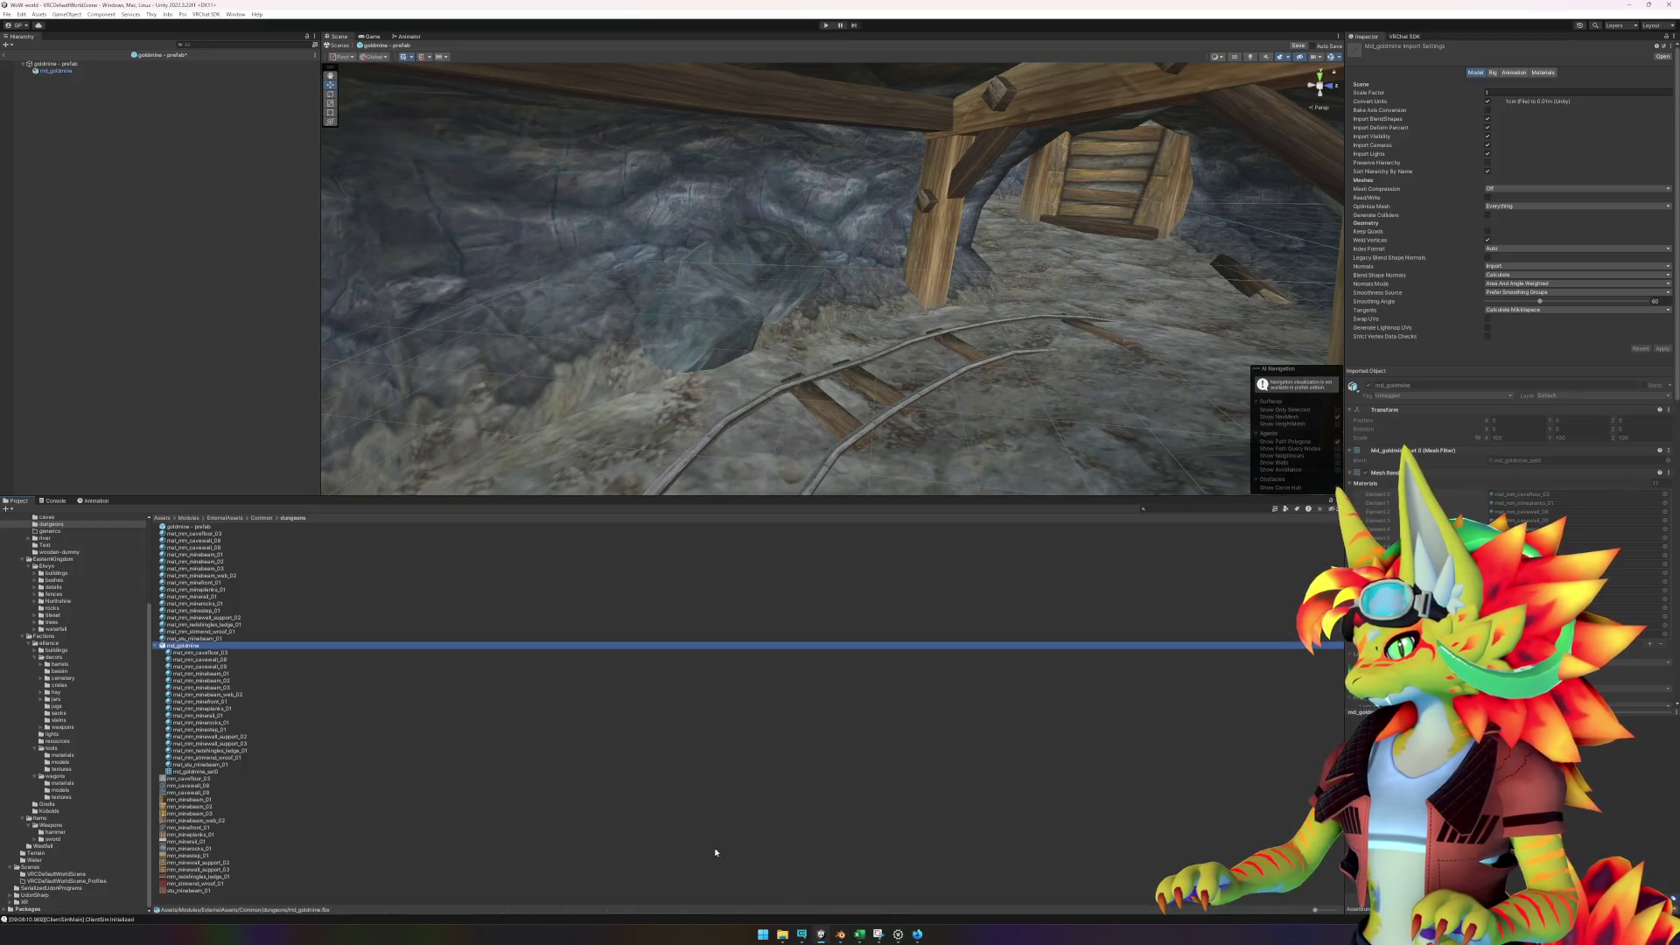
click(253, 675)
click(202, 646)
- Delete the old md_goldmine.fbx and drag the new md_goldmine into the goldmine prefab
key(Delete)
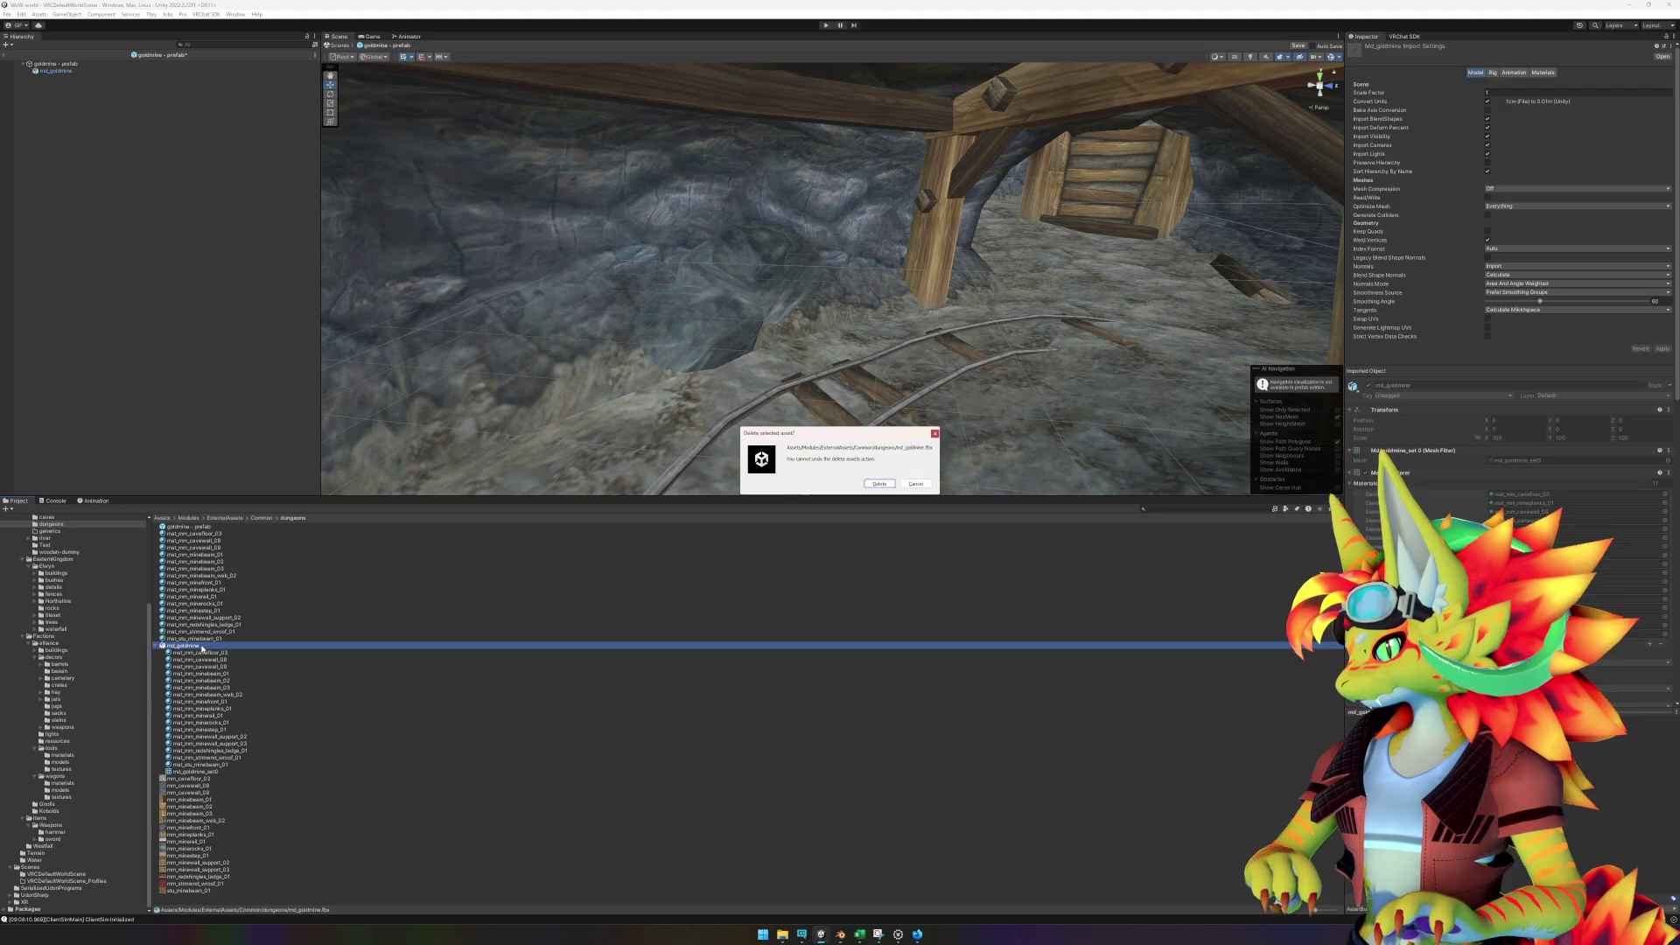
key(Return)
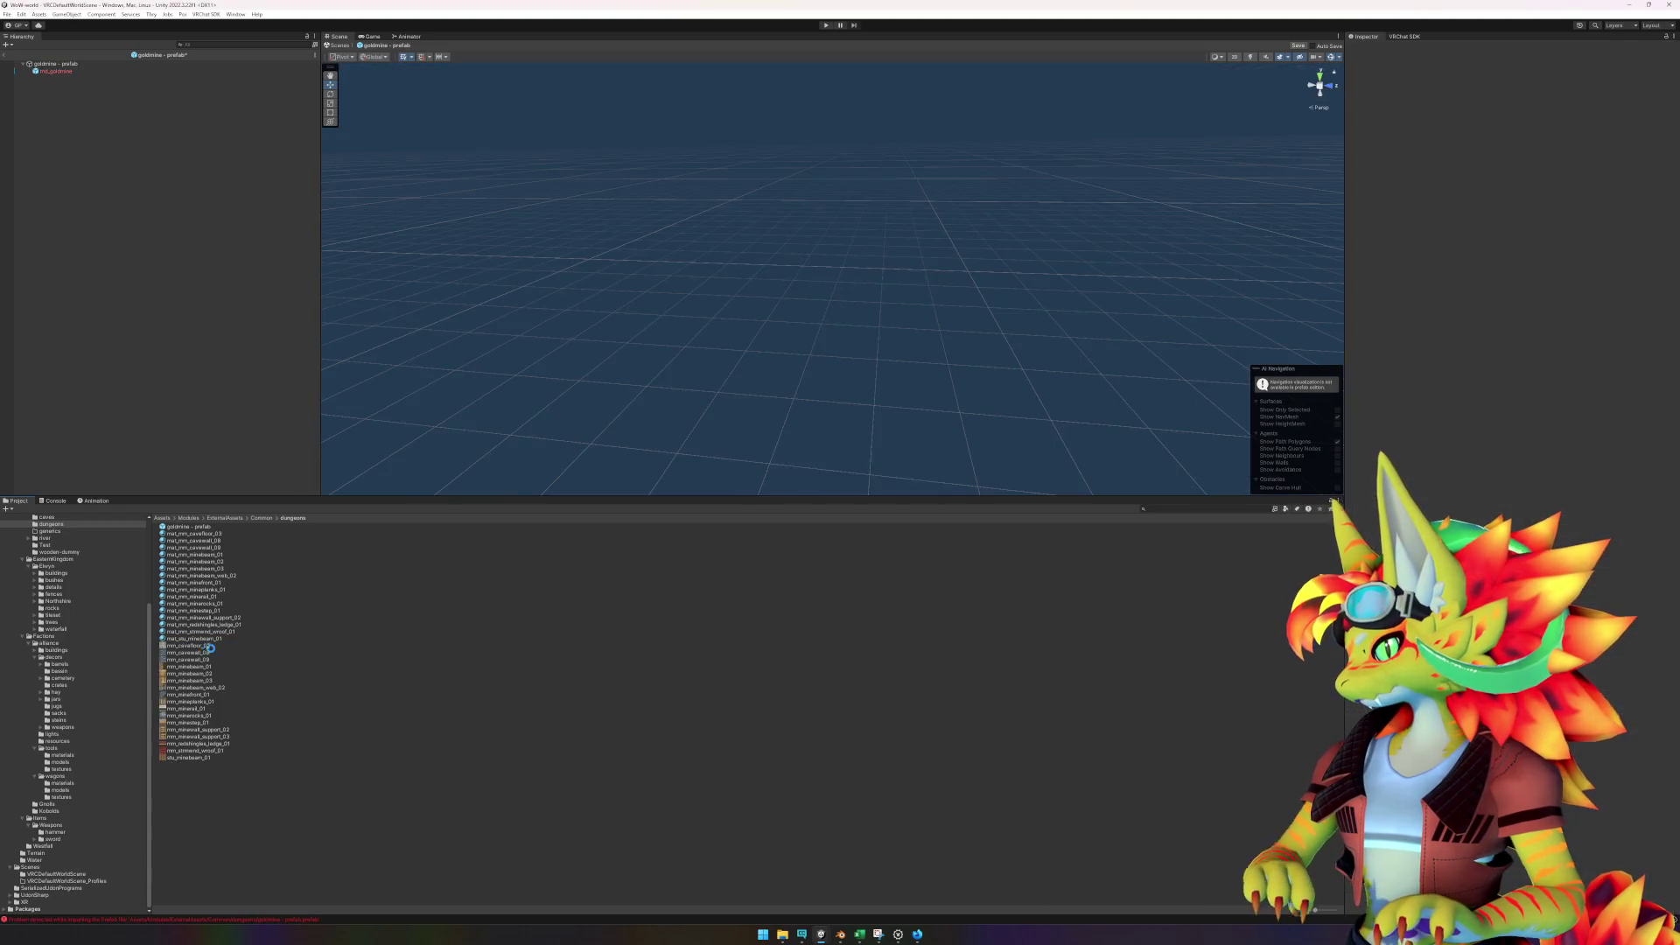
mouse_move(179, 645)
mouse_down()
mouse_move(131, 367)
mouse_move(75, 221)
mouse_move(75, 66)
mouse_move(58, 69)
mouse_up()
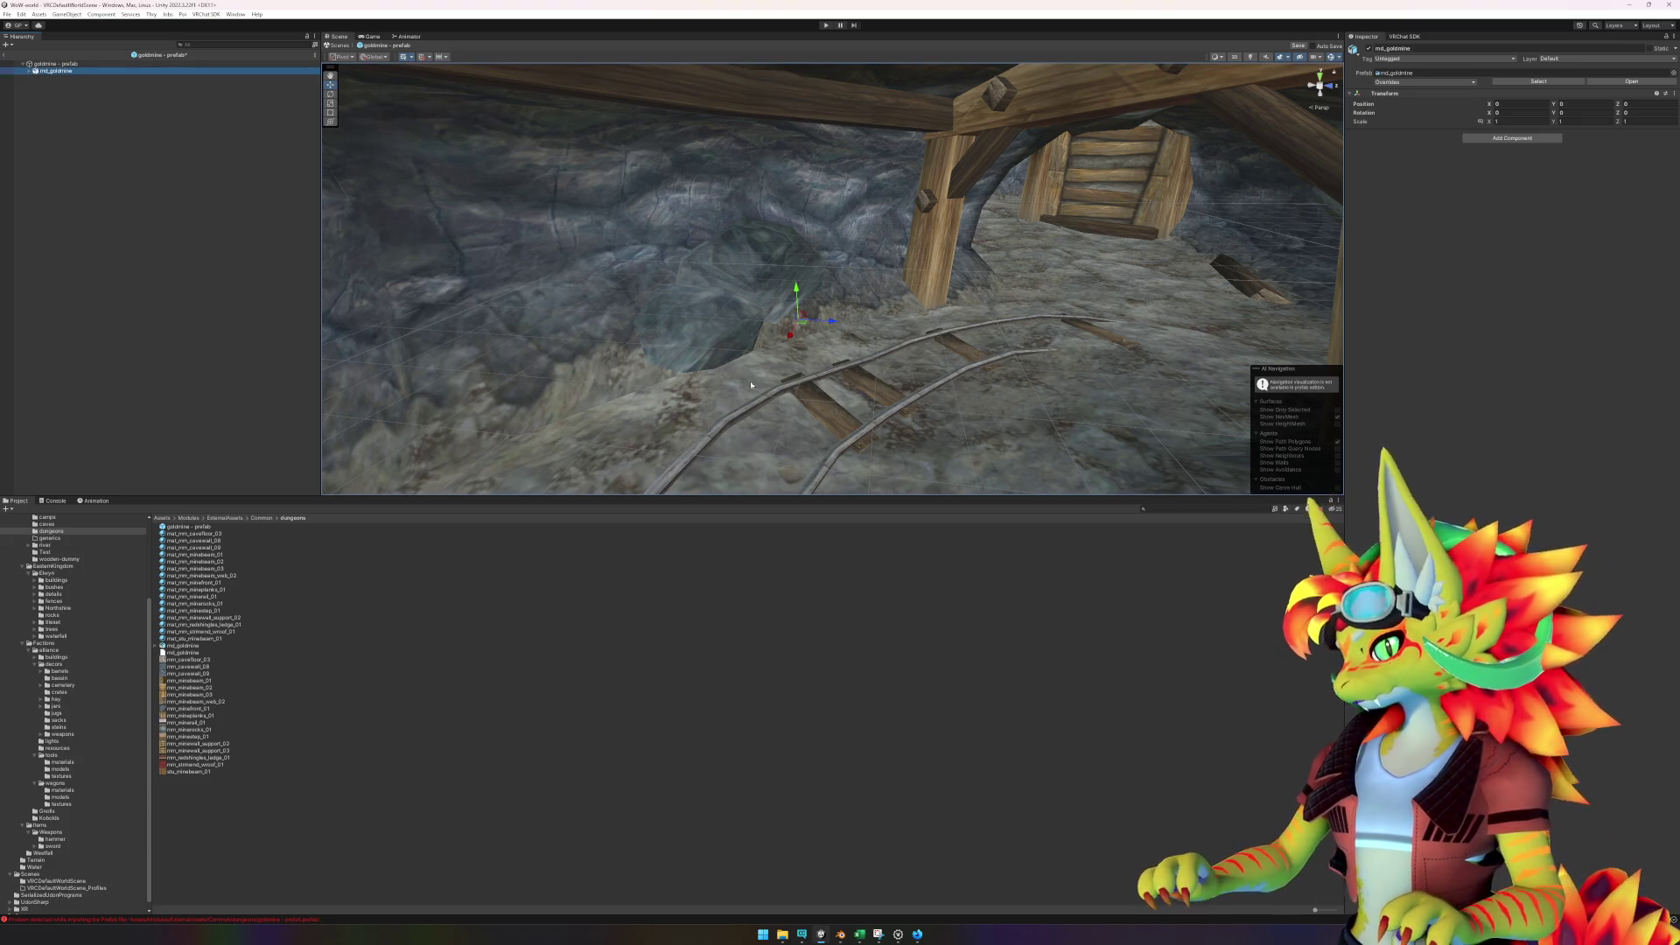
key(f)
scroll(831, 351, down, 10)
drag(831, 352, 1137, 402)
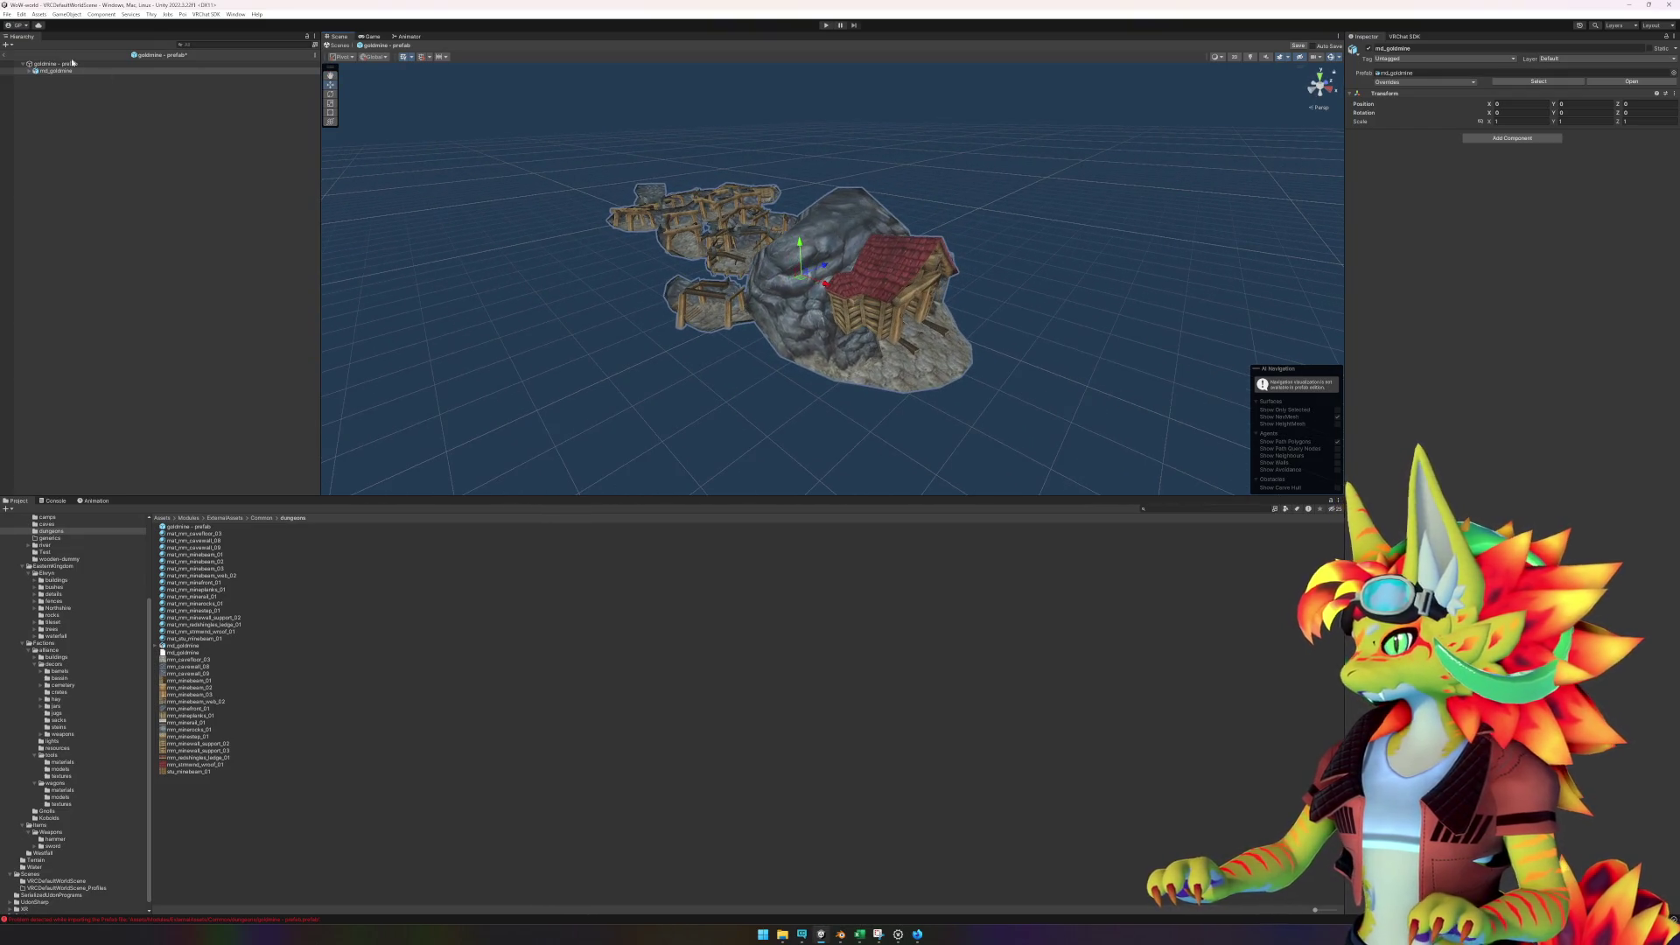
- Give the default child mesh a Mesh Collider, save the prefab, and return to the scene
click(53, 71)
key(Right)
click(52, 78)
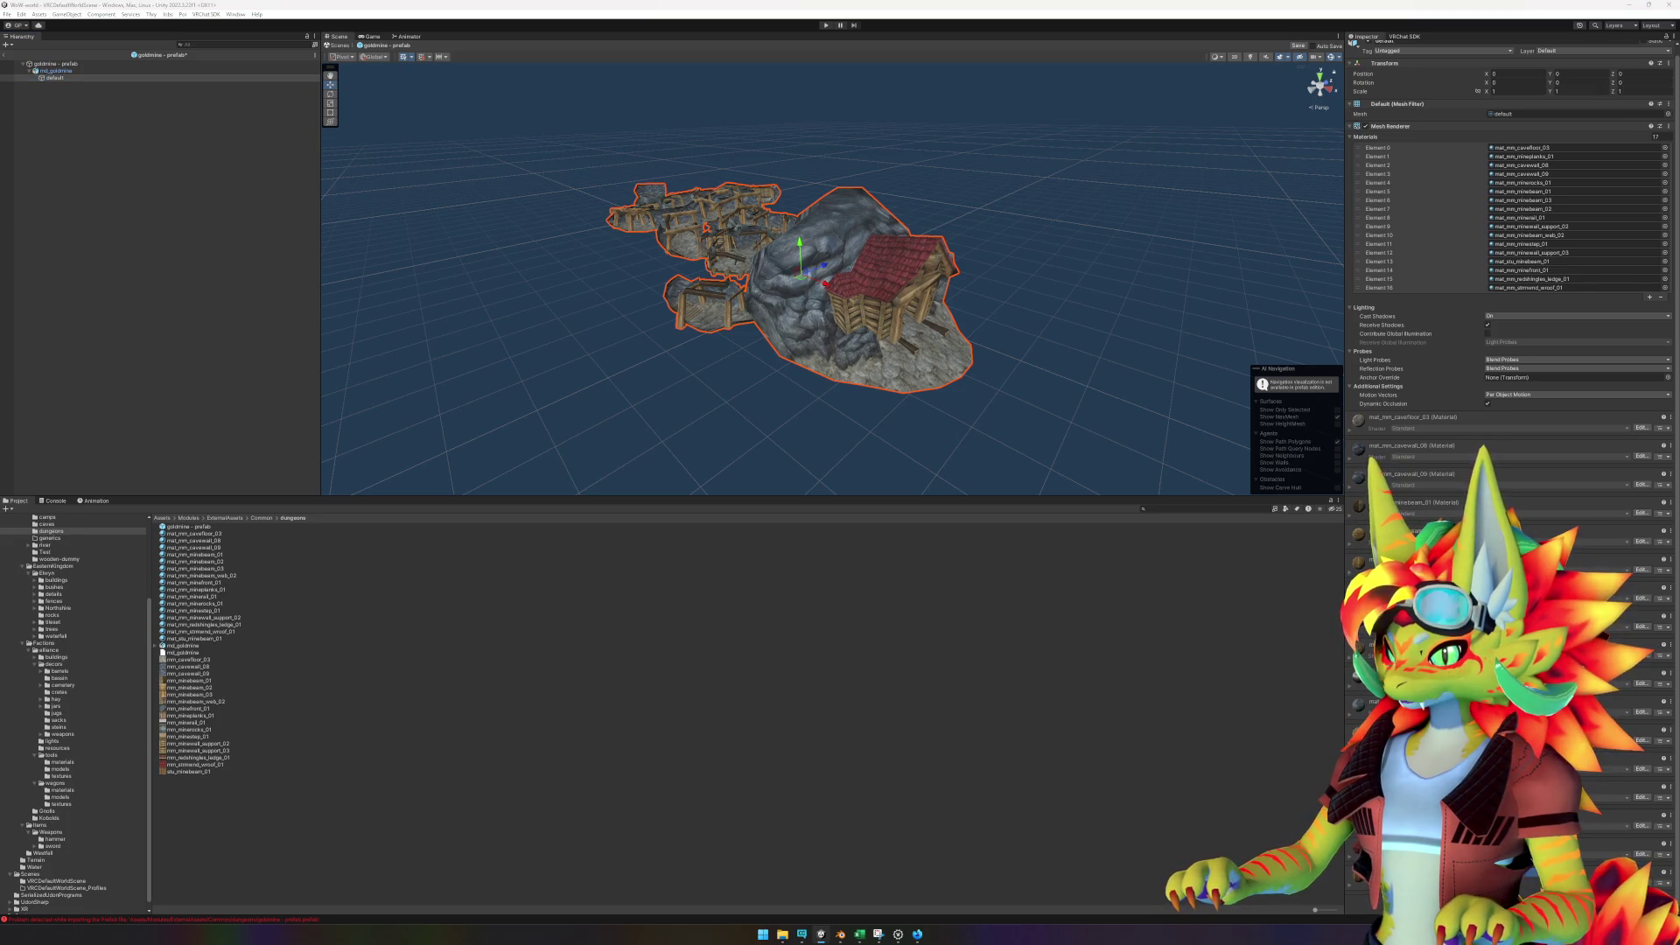
mouse_move(1053, 386)
mouse_down()
mouse_move(727, 384)
mouse_move(1012, 379)
mouse_move(1058, 405)
mouse_up()
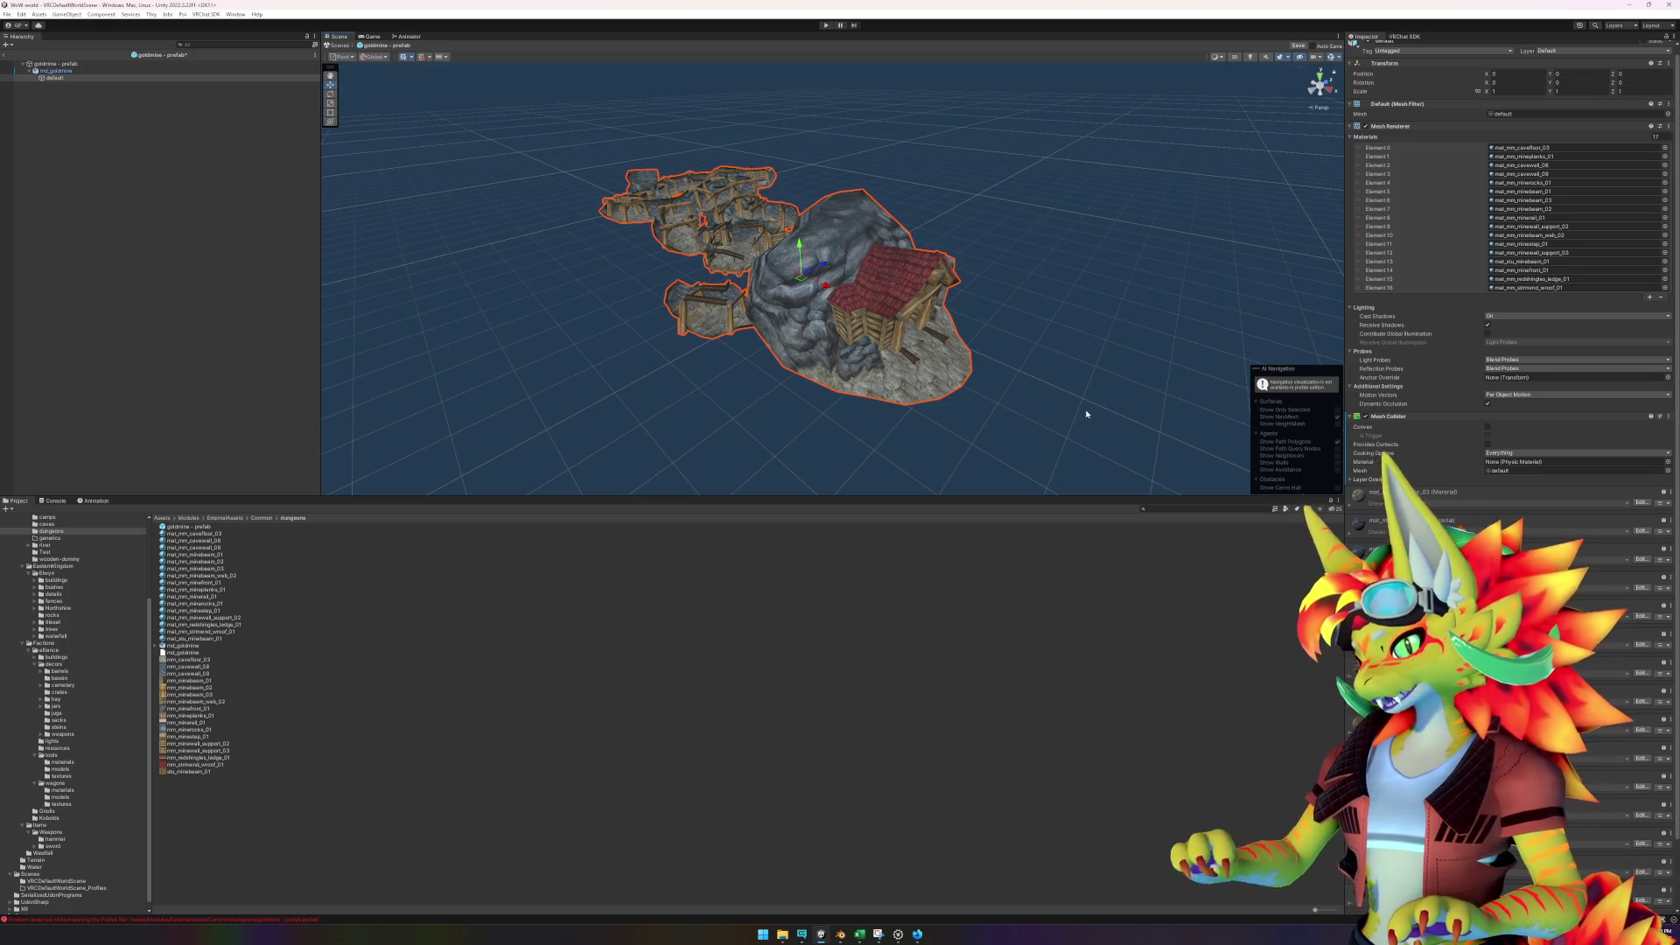
scroll(1112, 418, up, 2)
key(ctrl+s)
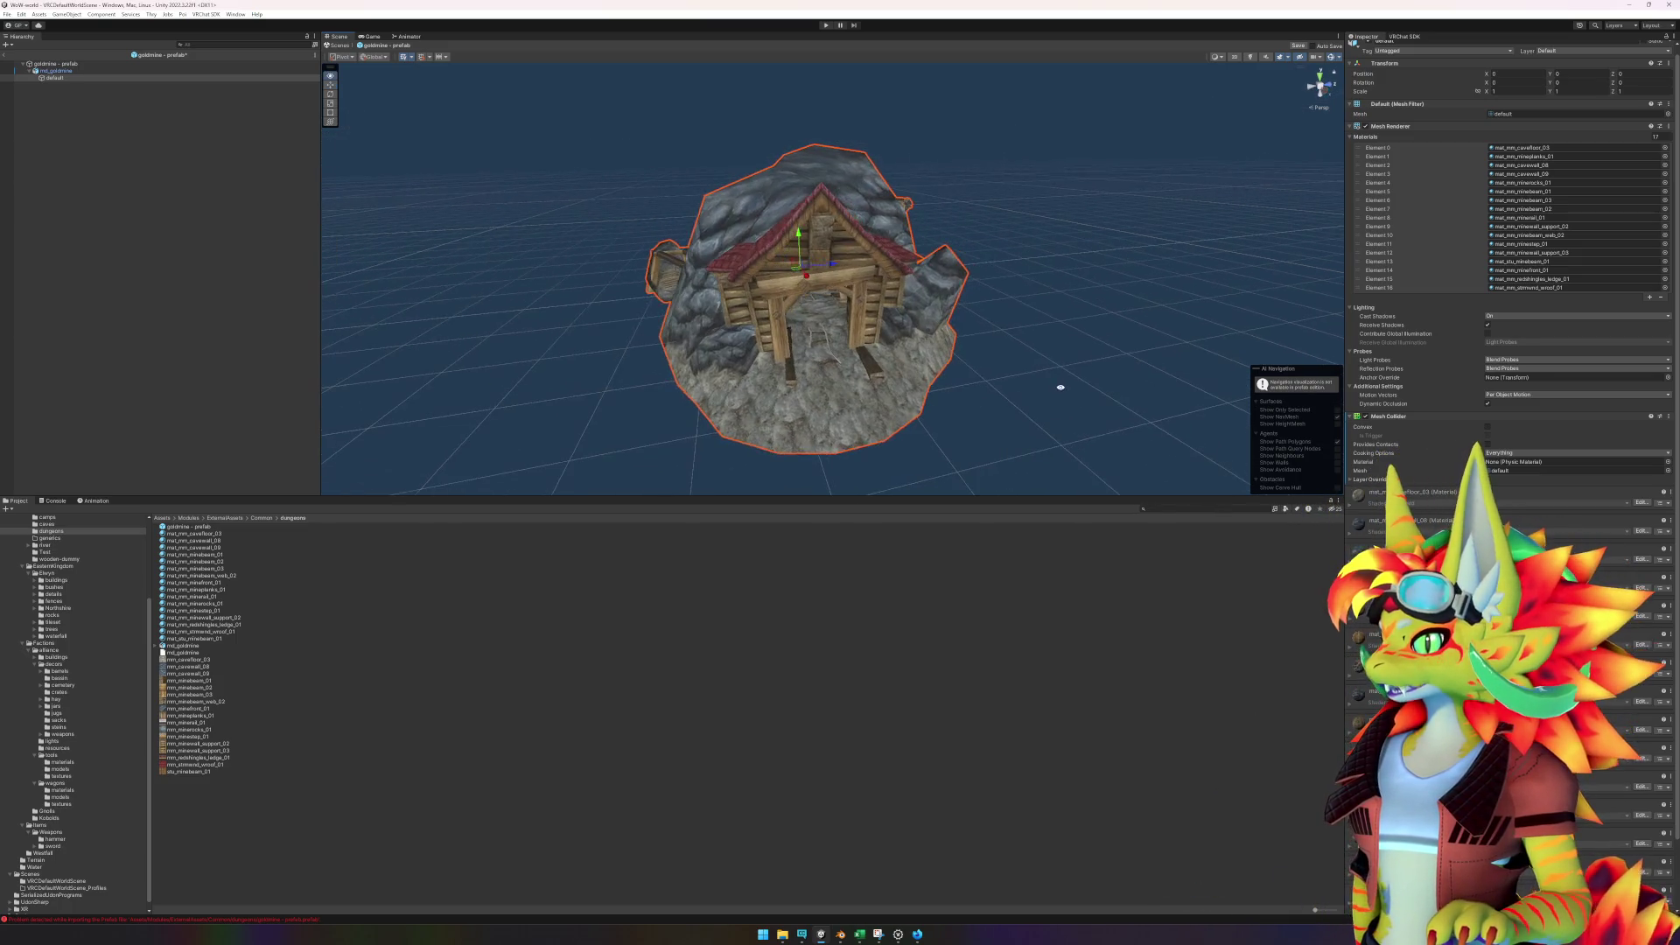
drag(1073, 380, 980, 411)
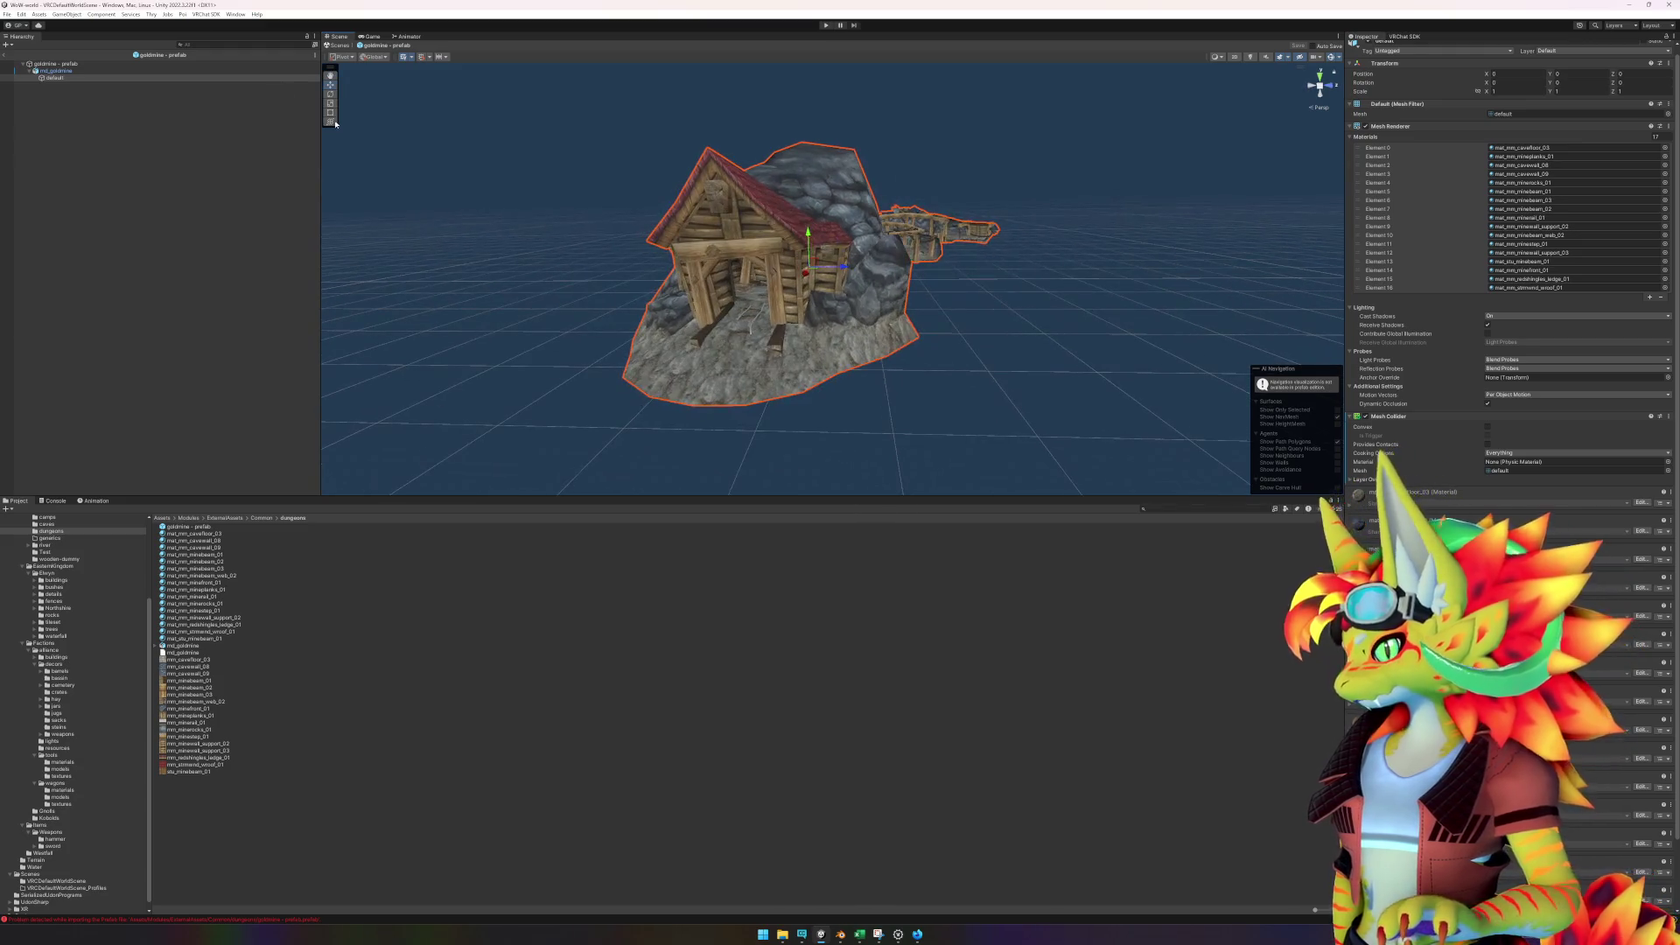
click(6, 55)
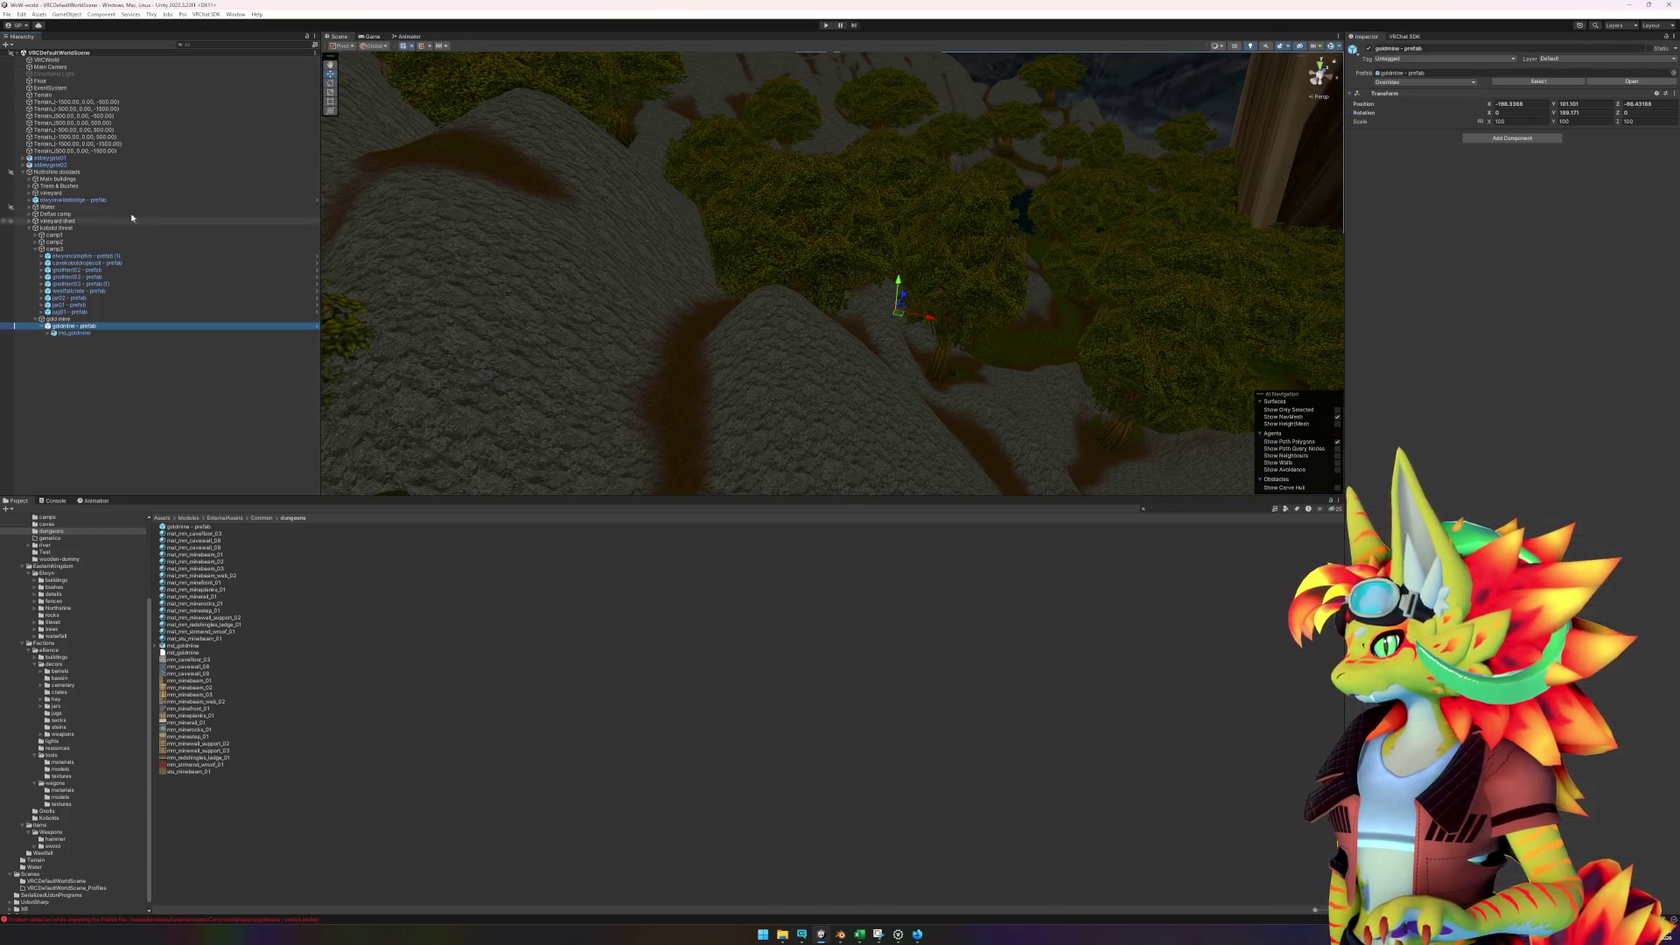
- Isolate the placed goldmine prefab instance and frame it in the view
key(shift+h)
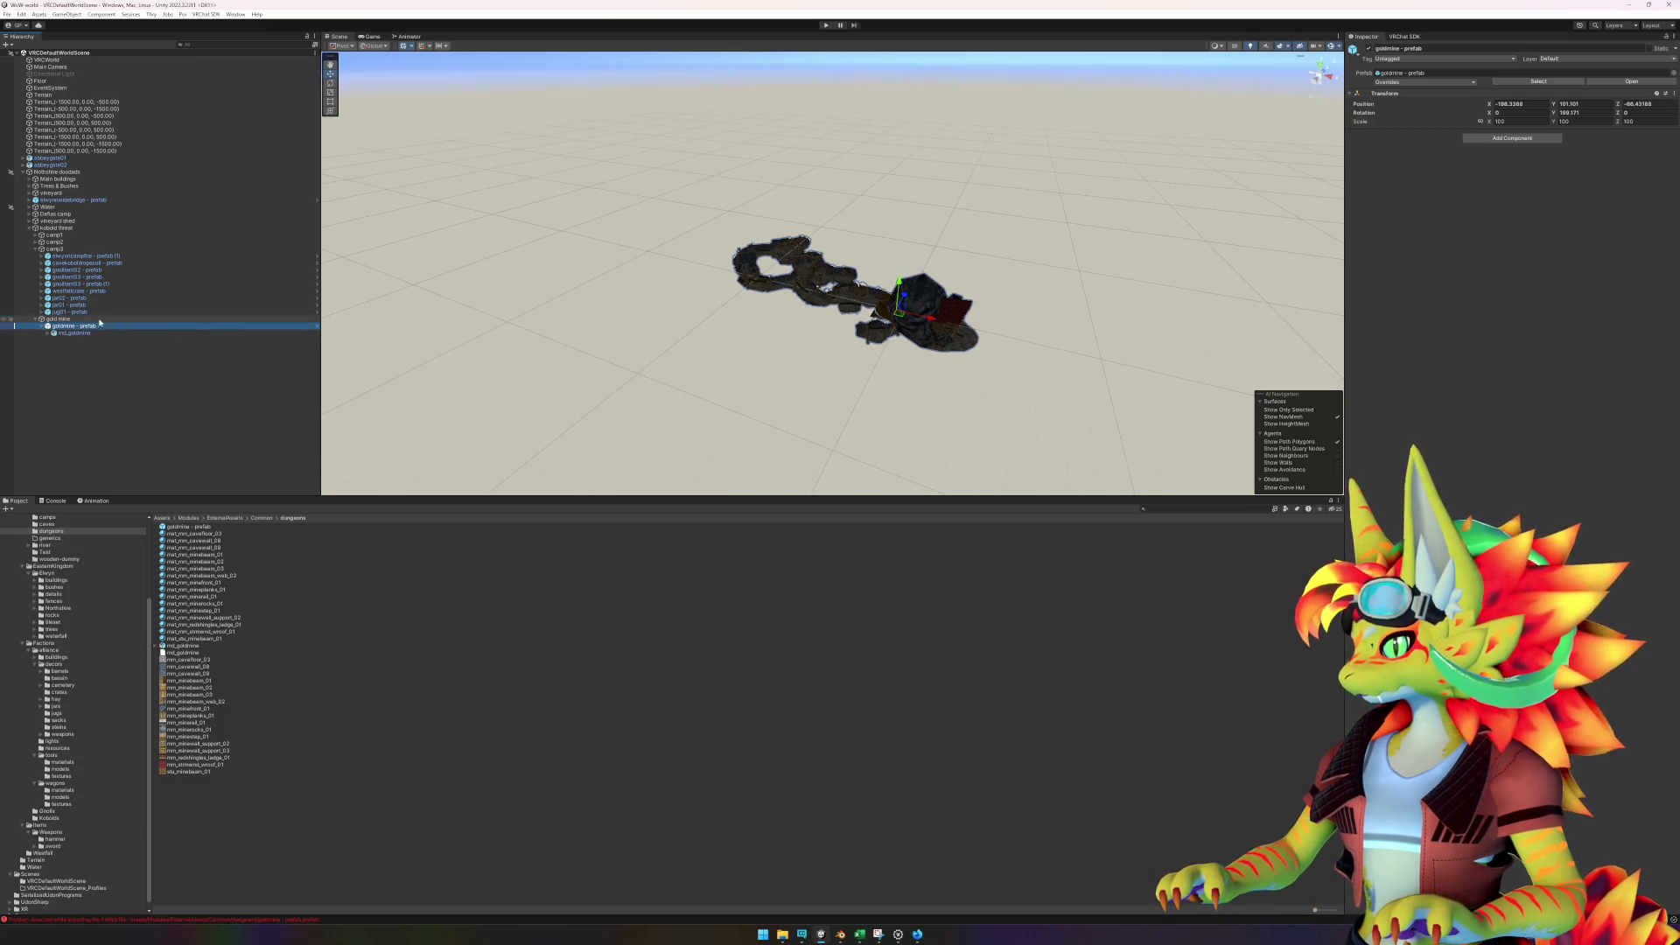
click(84, 320)
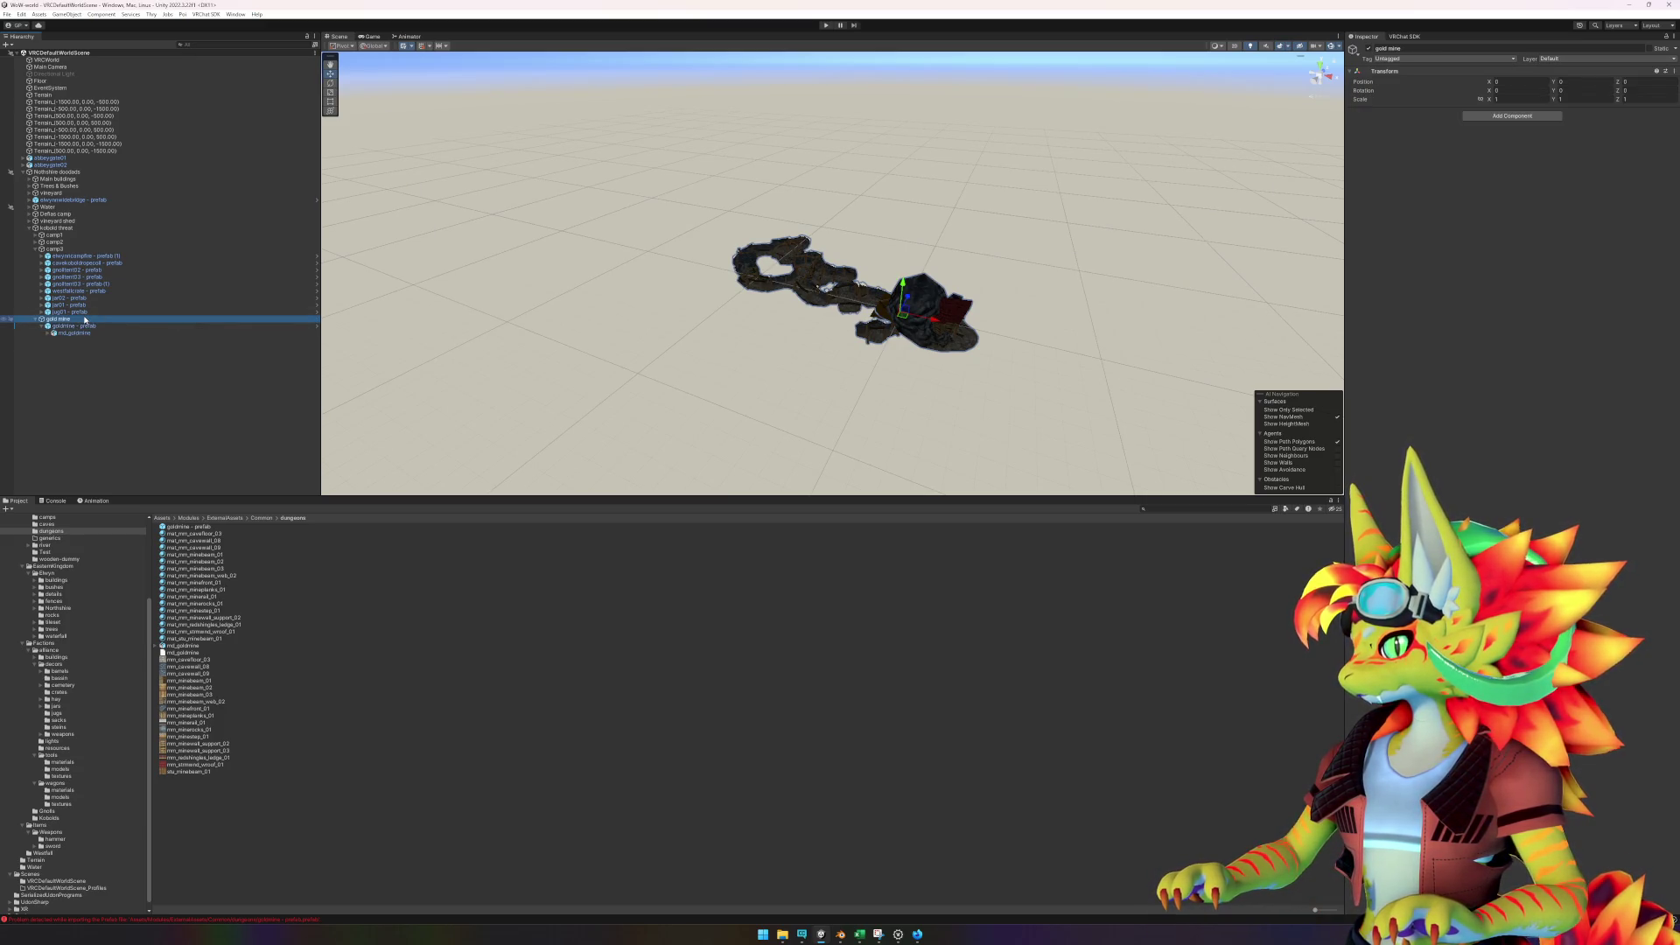
click(84, 325)
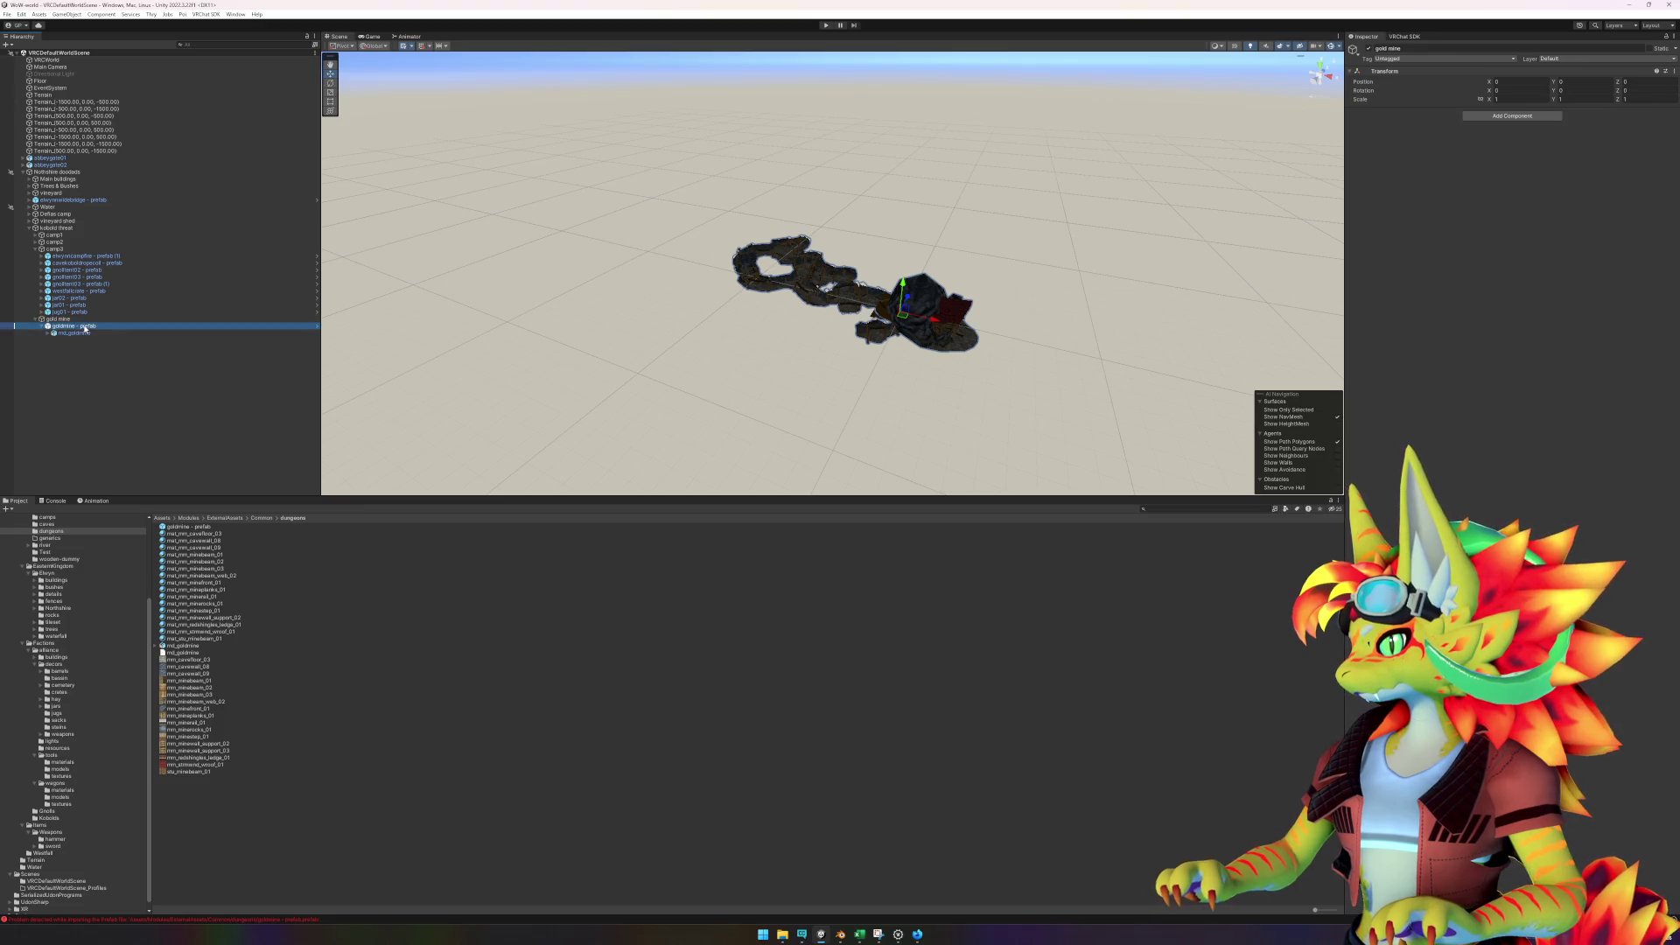
key(f)
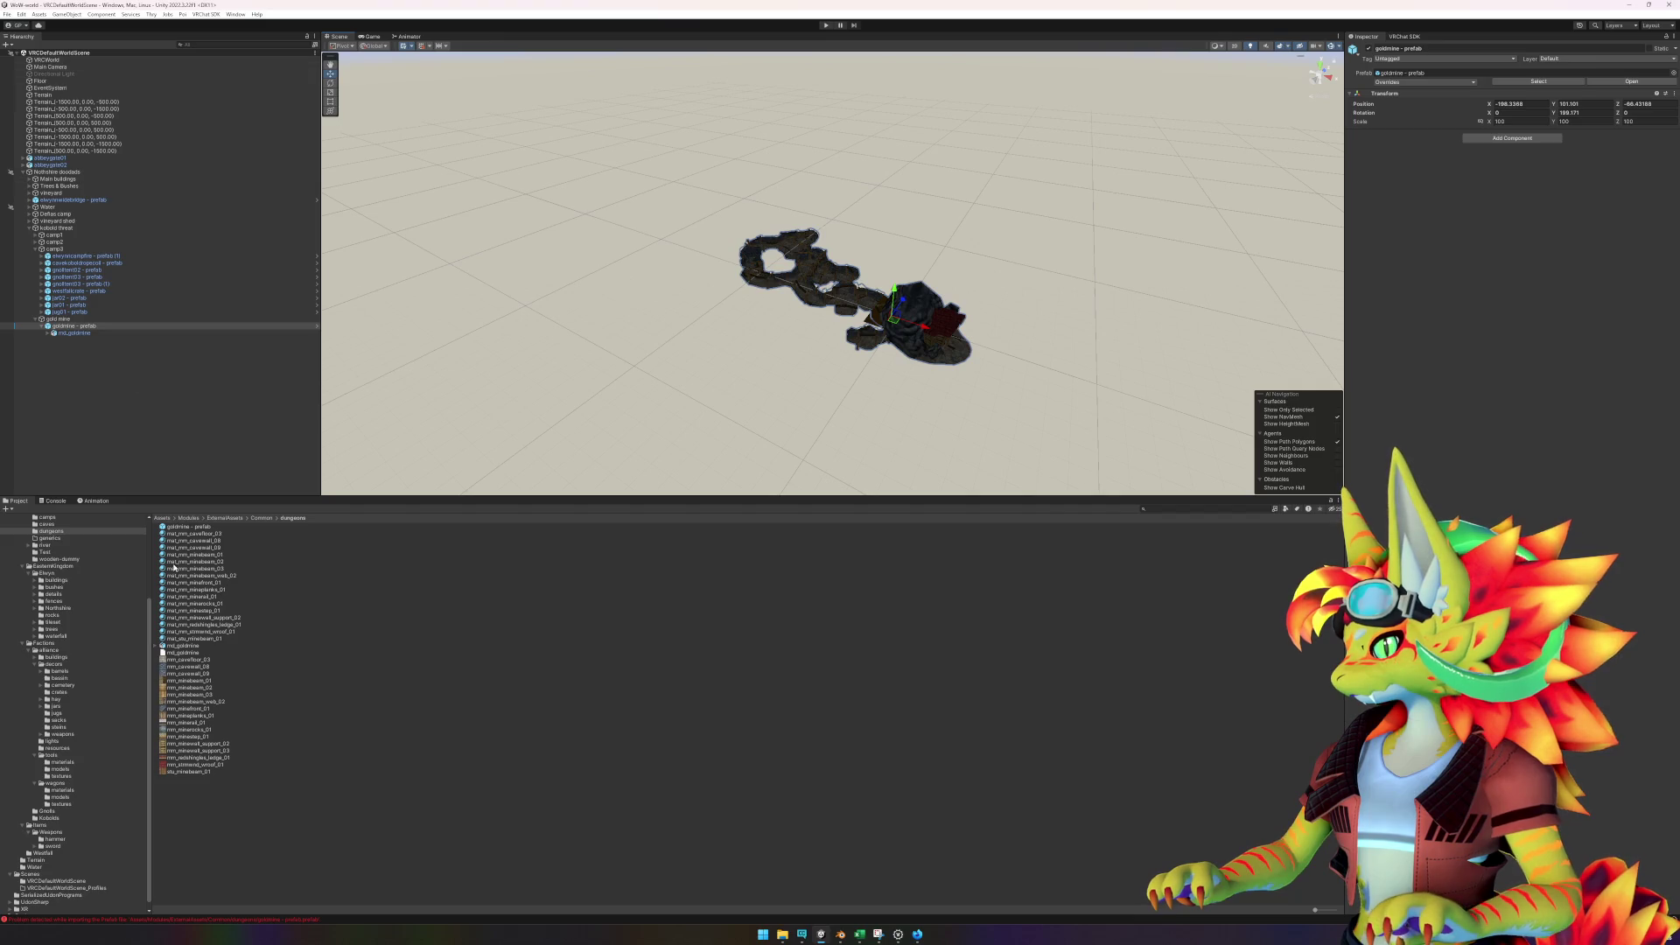
- Open the goldmine prefab and set its Position to 0, 0, 0
double_click(190, 527)
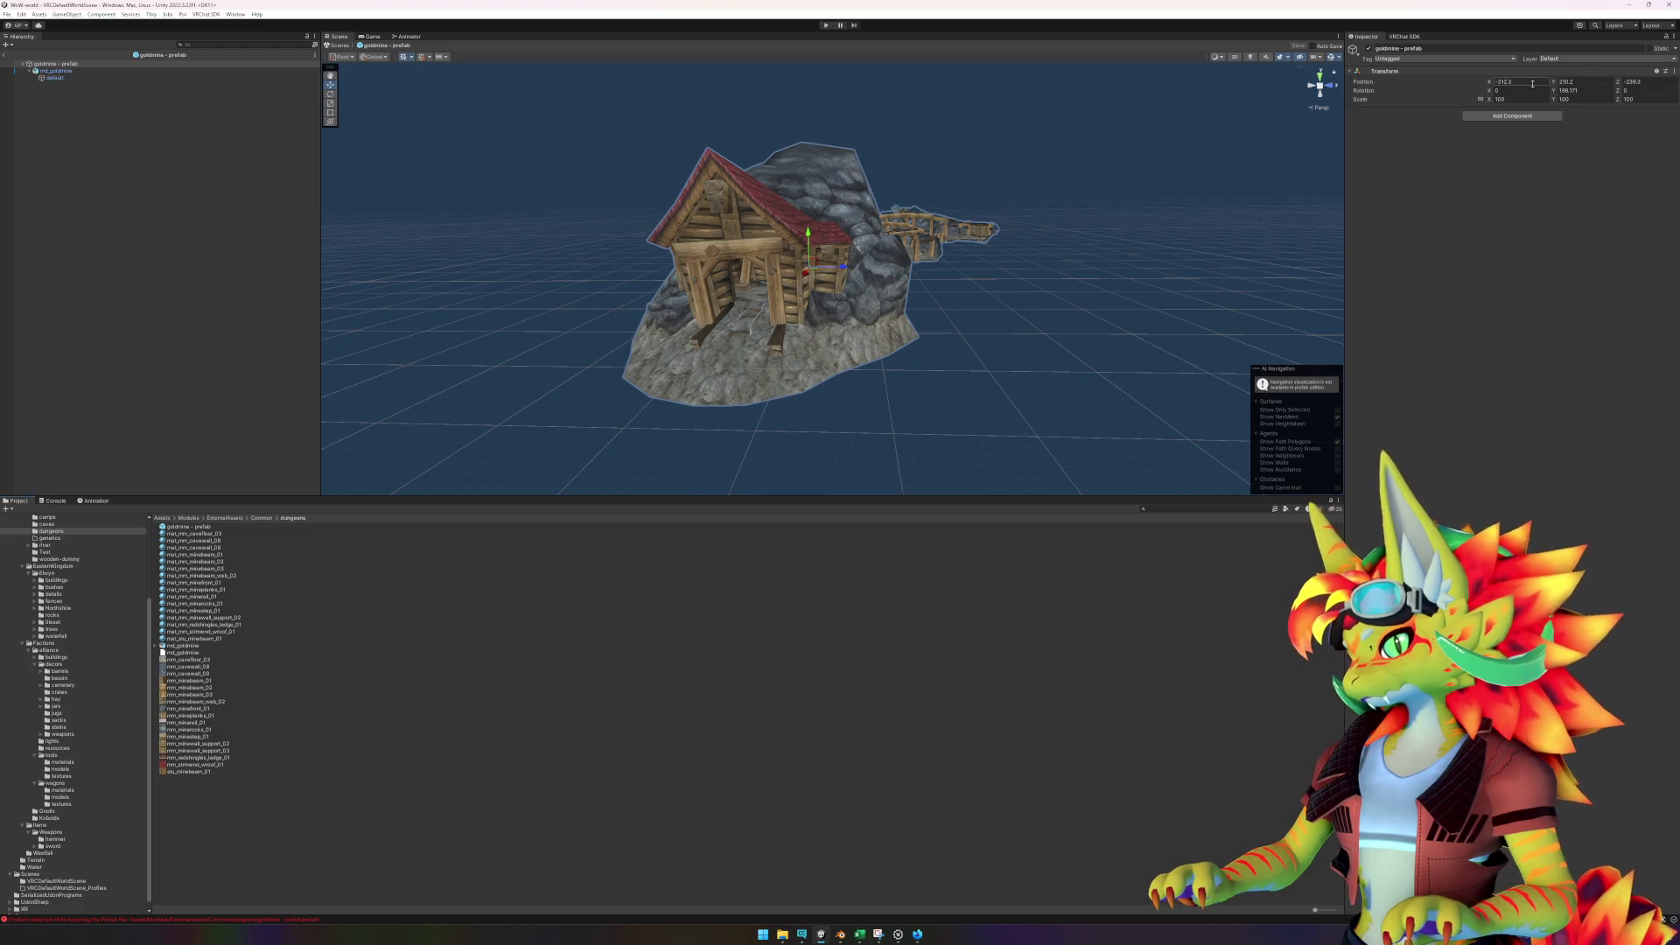
text(0)
key(Tab)
text(0)
key(Tab)
text(0)
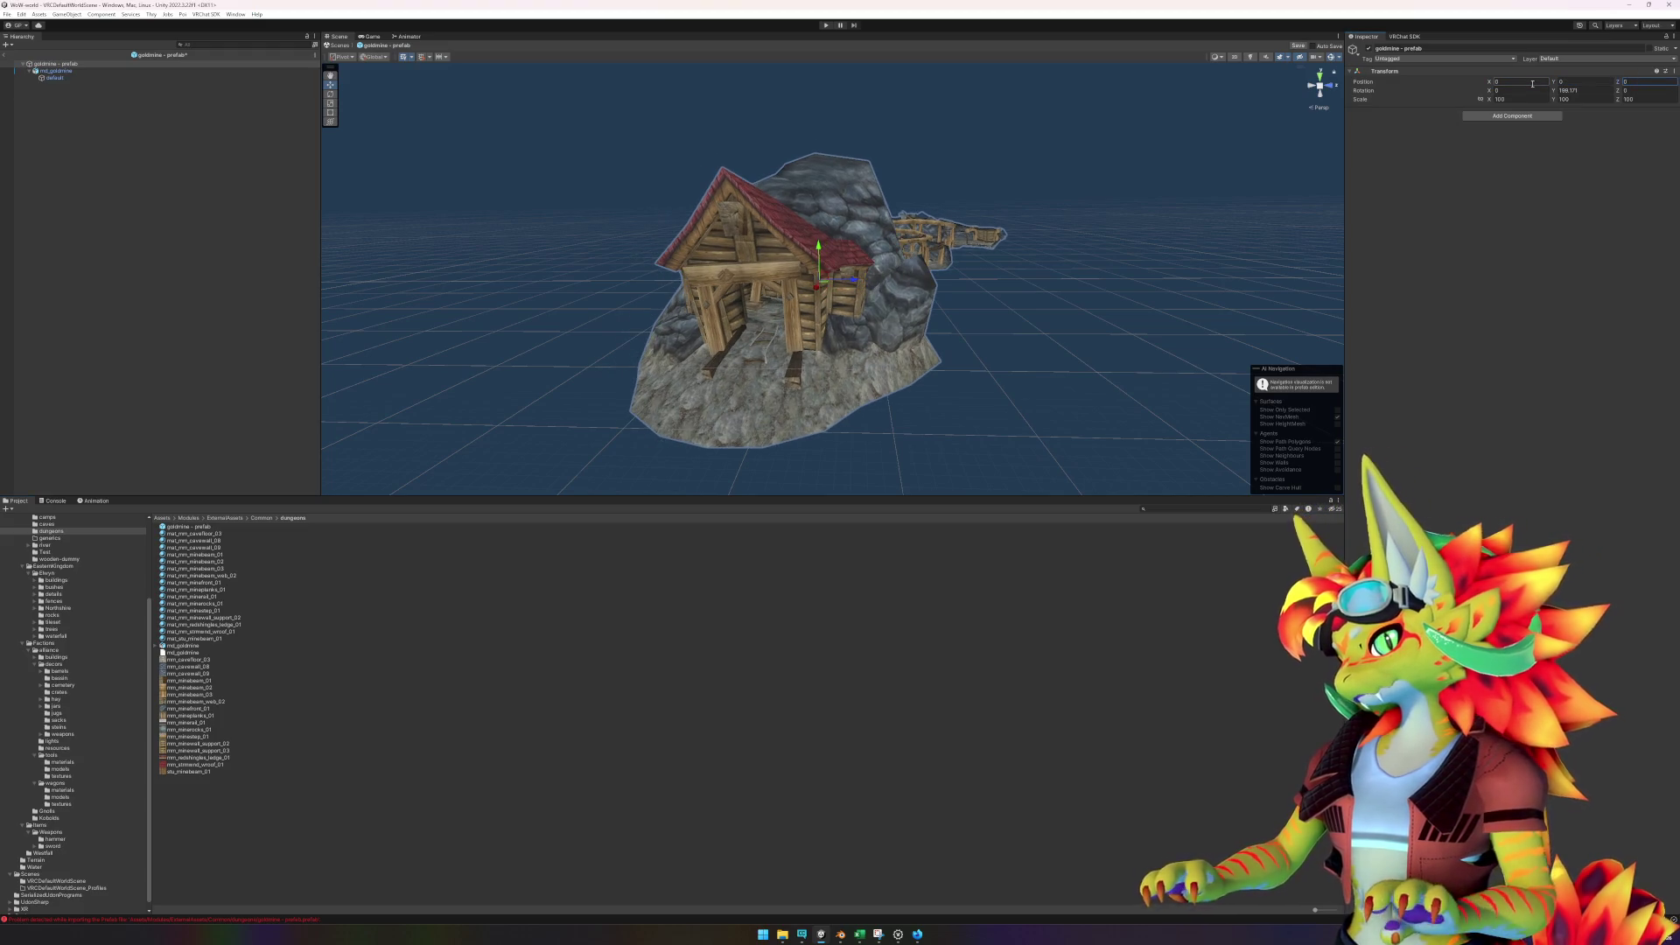
text(0)
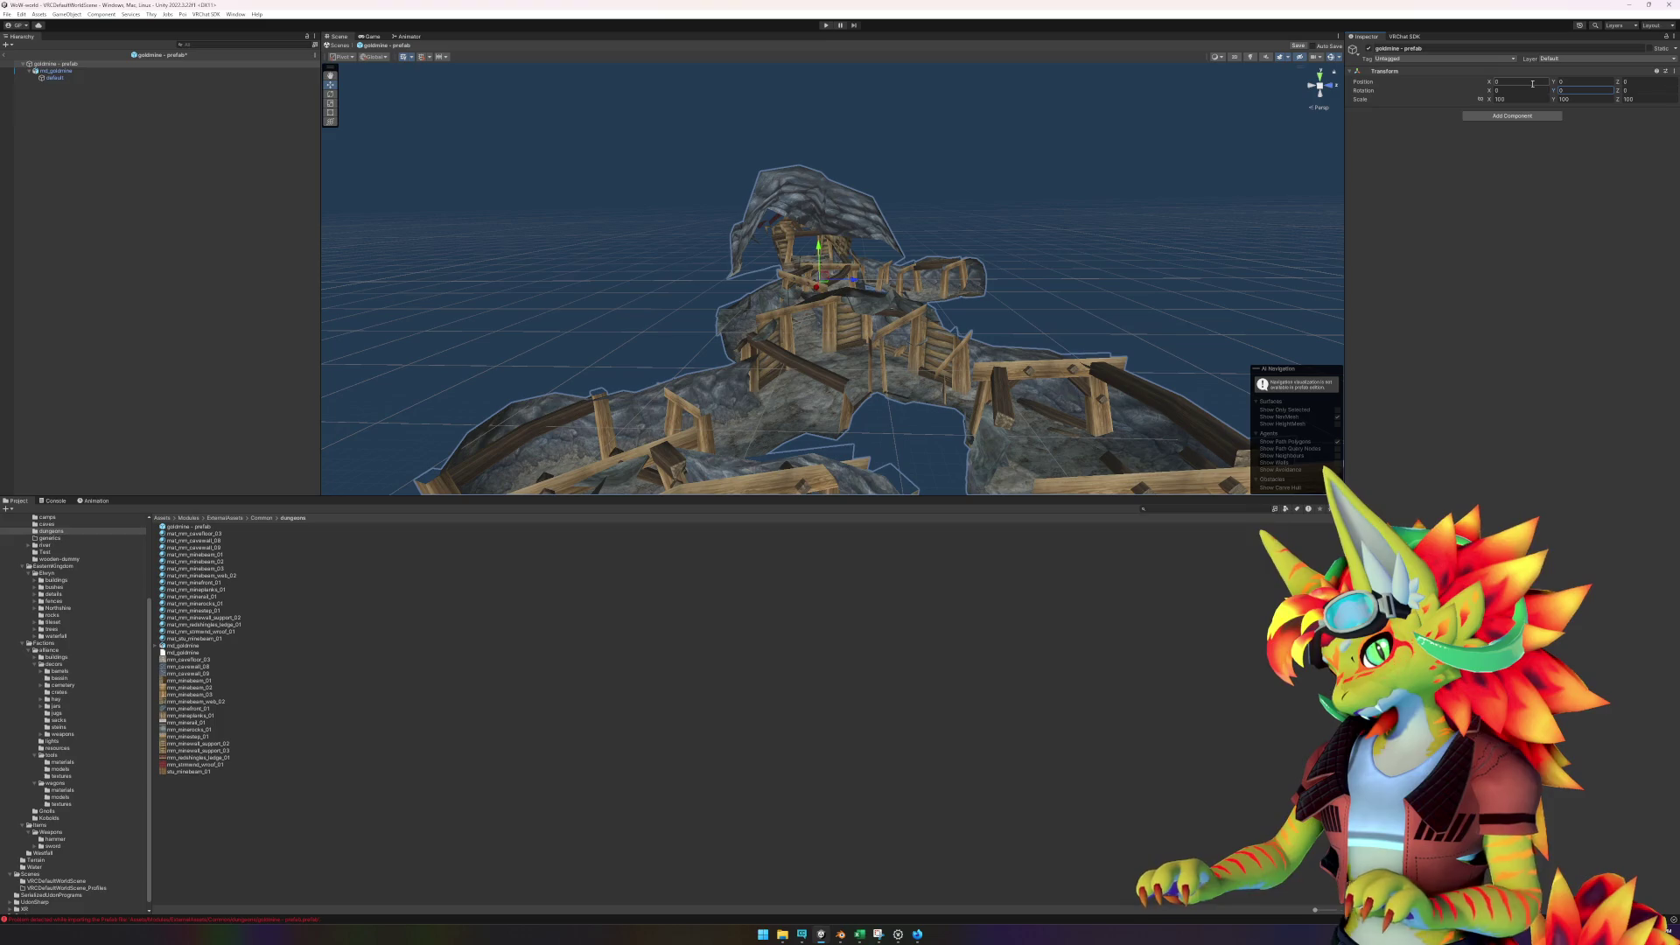
- Select the goldmine's default child mesh, then return to the main scene
scroll(1268, 272, down, 5)
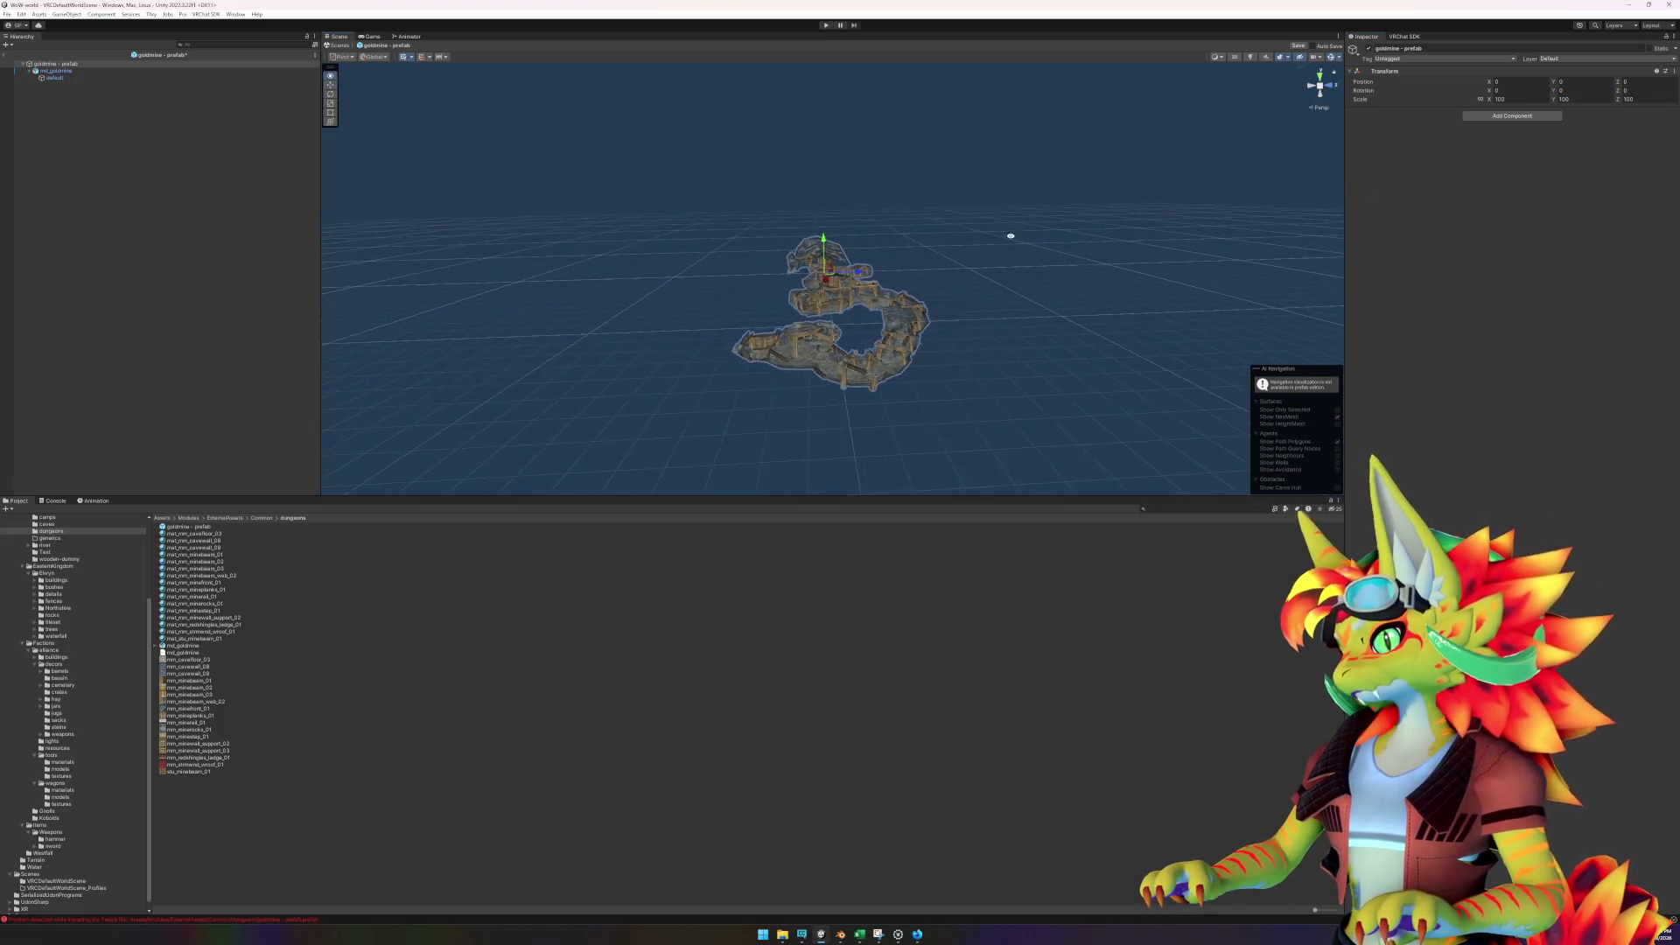
click(131, 71)
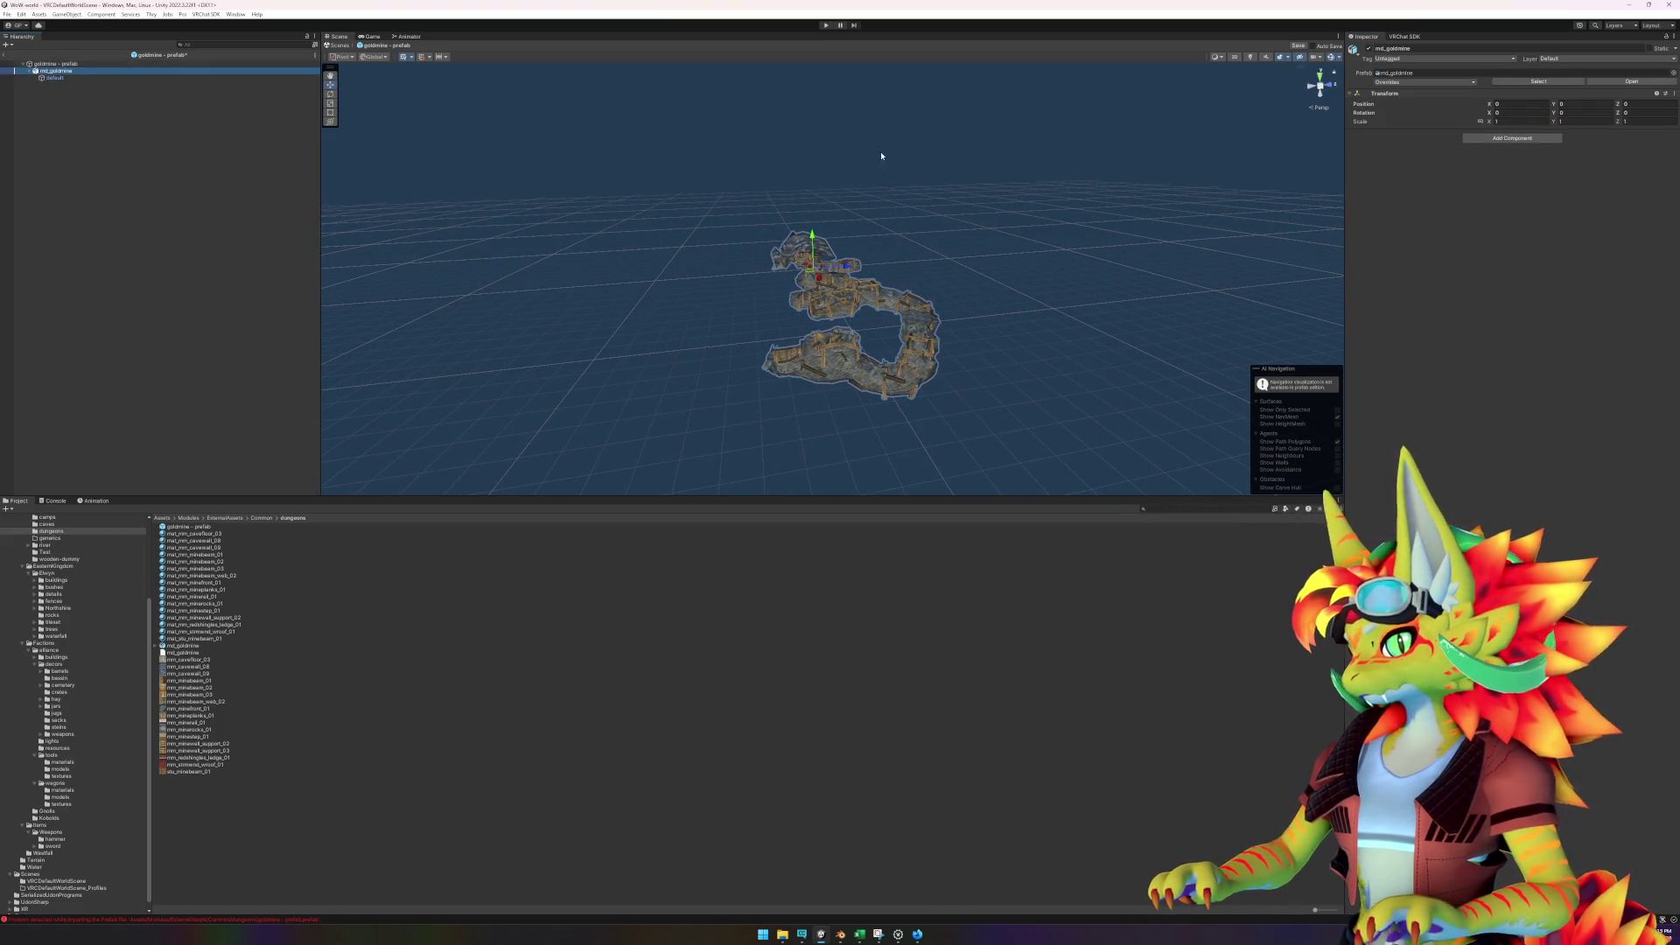
key(Down)
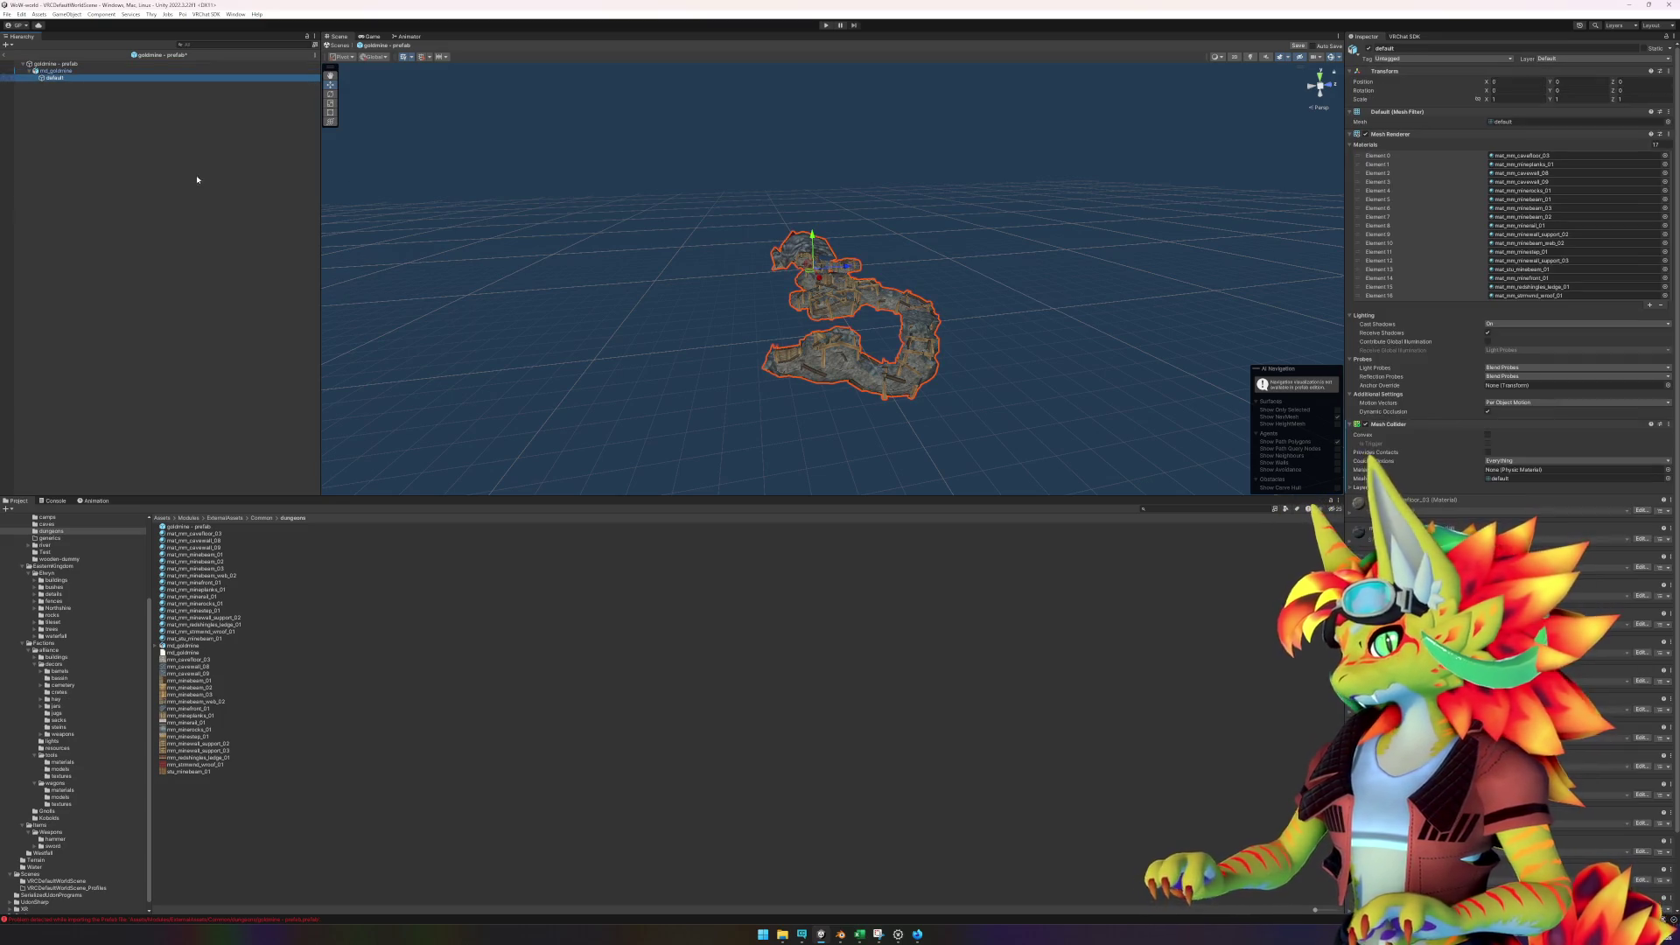
click(7, 58)
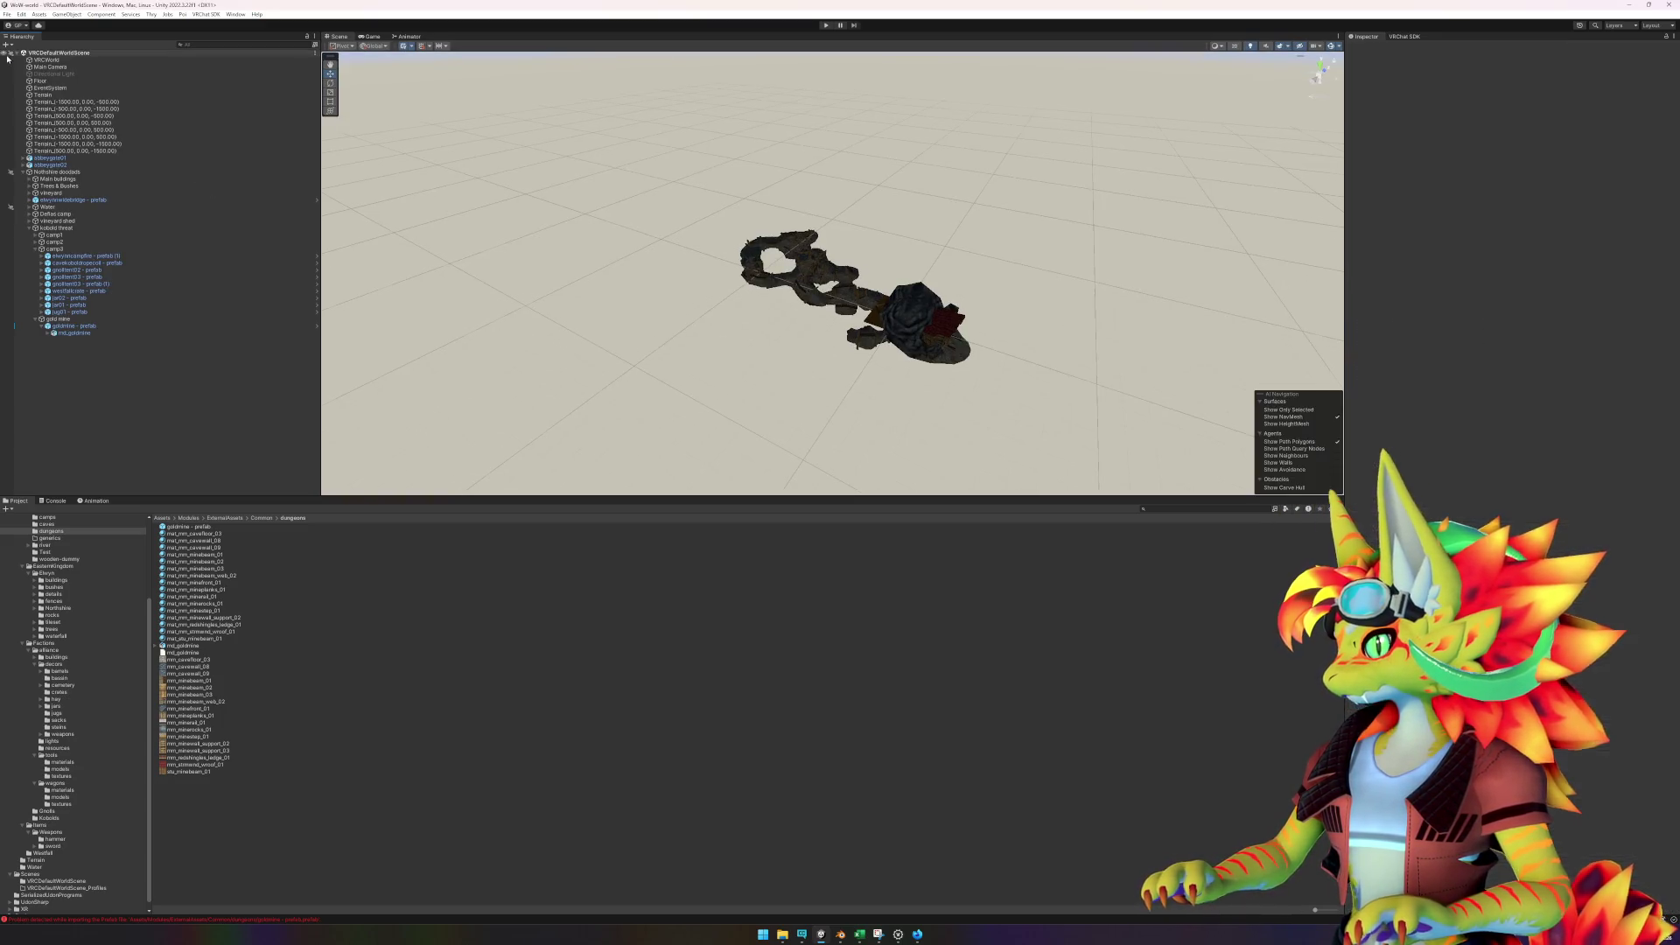
- Delete the goldmine prefab instance under the gold mine group, then frame camp3
scroll(860, 462, down, 5)
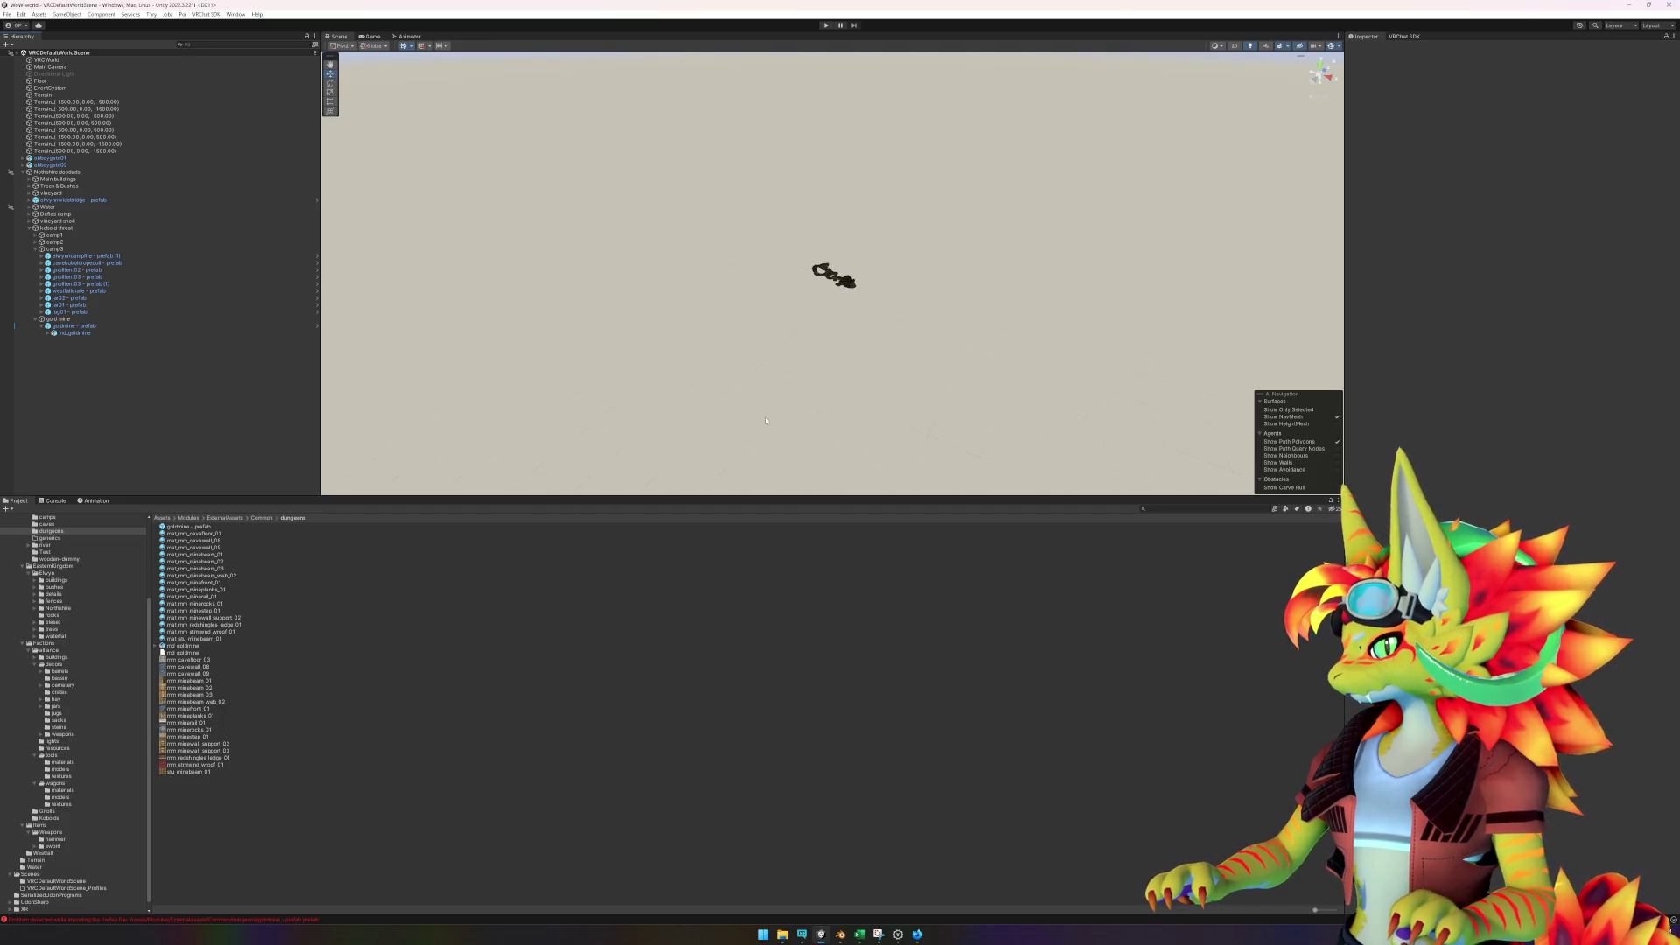
click(85, 320)
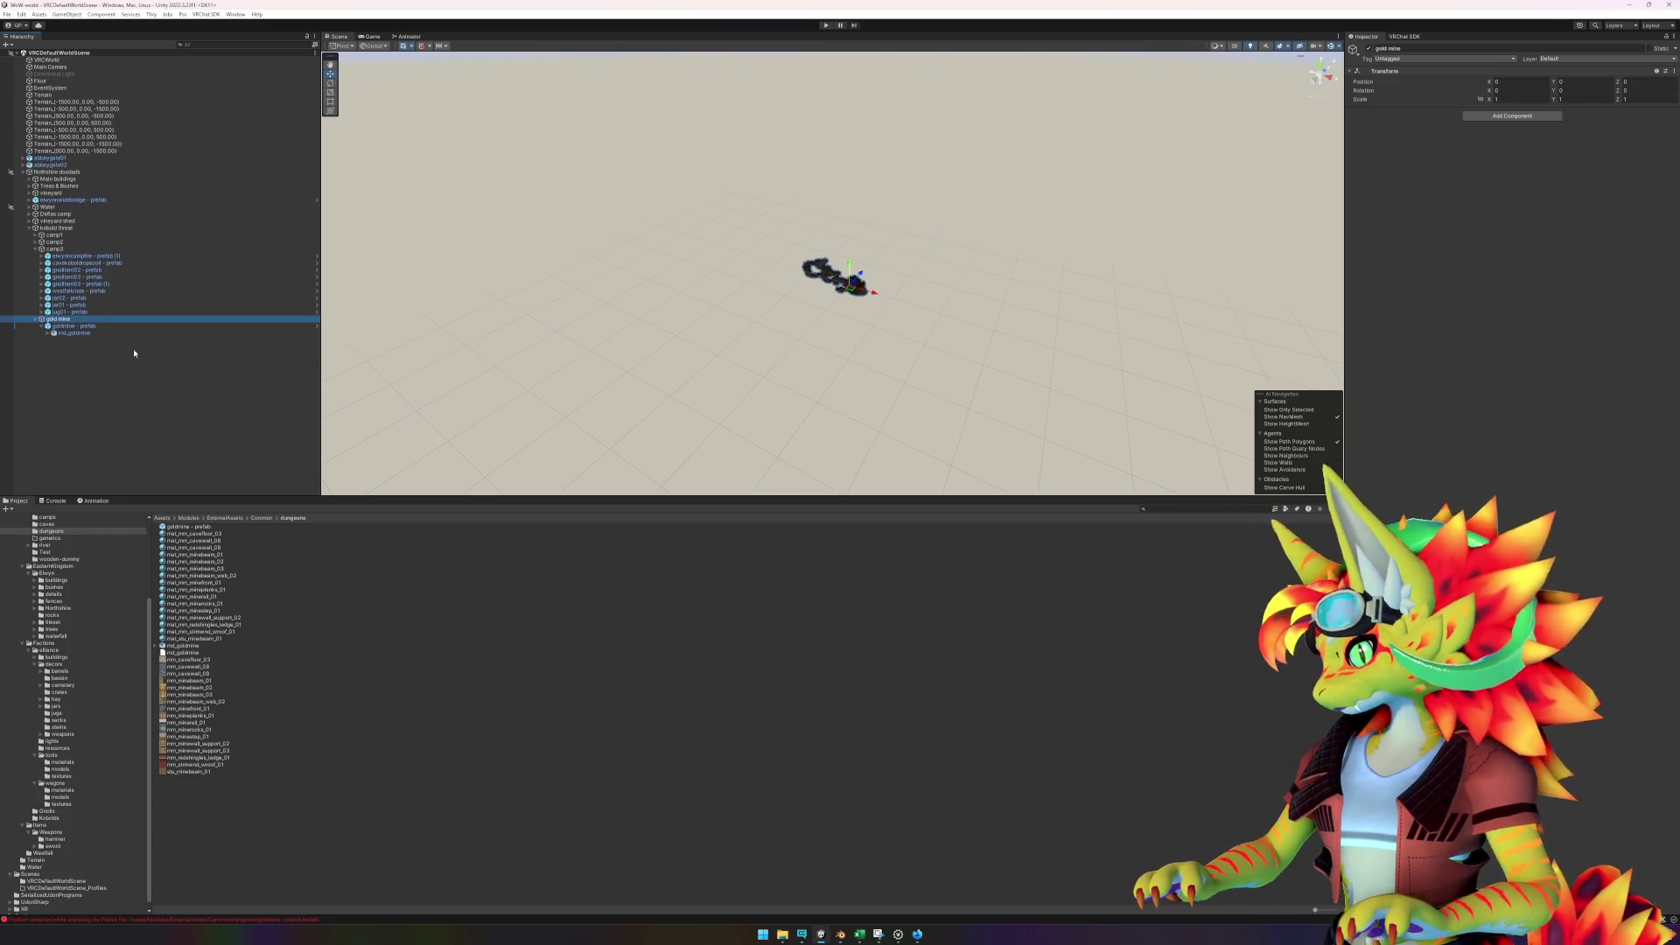
click(92, 327)
double_click(92, 326)
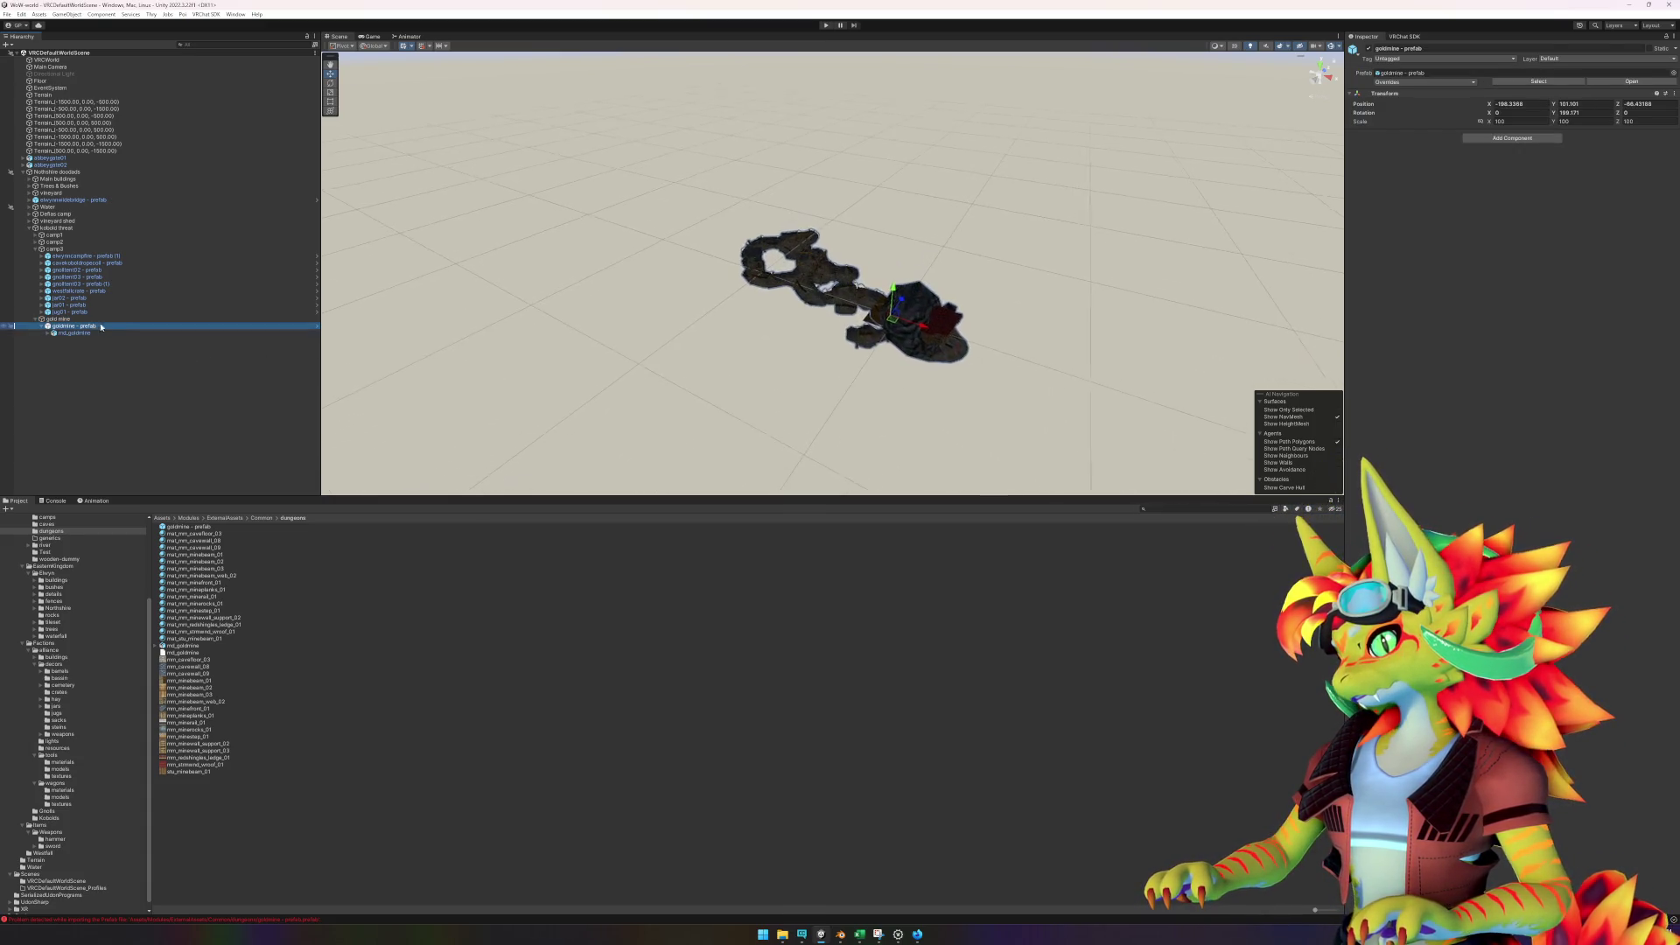
mouse_move(1006, 332)
mouse_down()
mouse_move(1083, 266)
mouse_move(1263, 185)
mouse_move(1008, 266)
mouse_move(792, 417)
mouse_up()
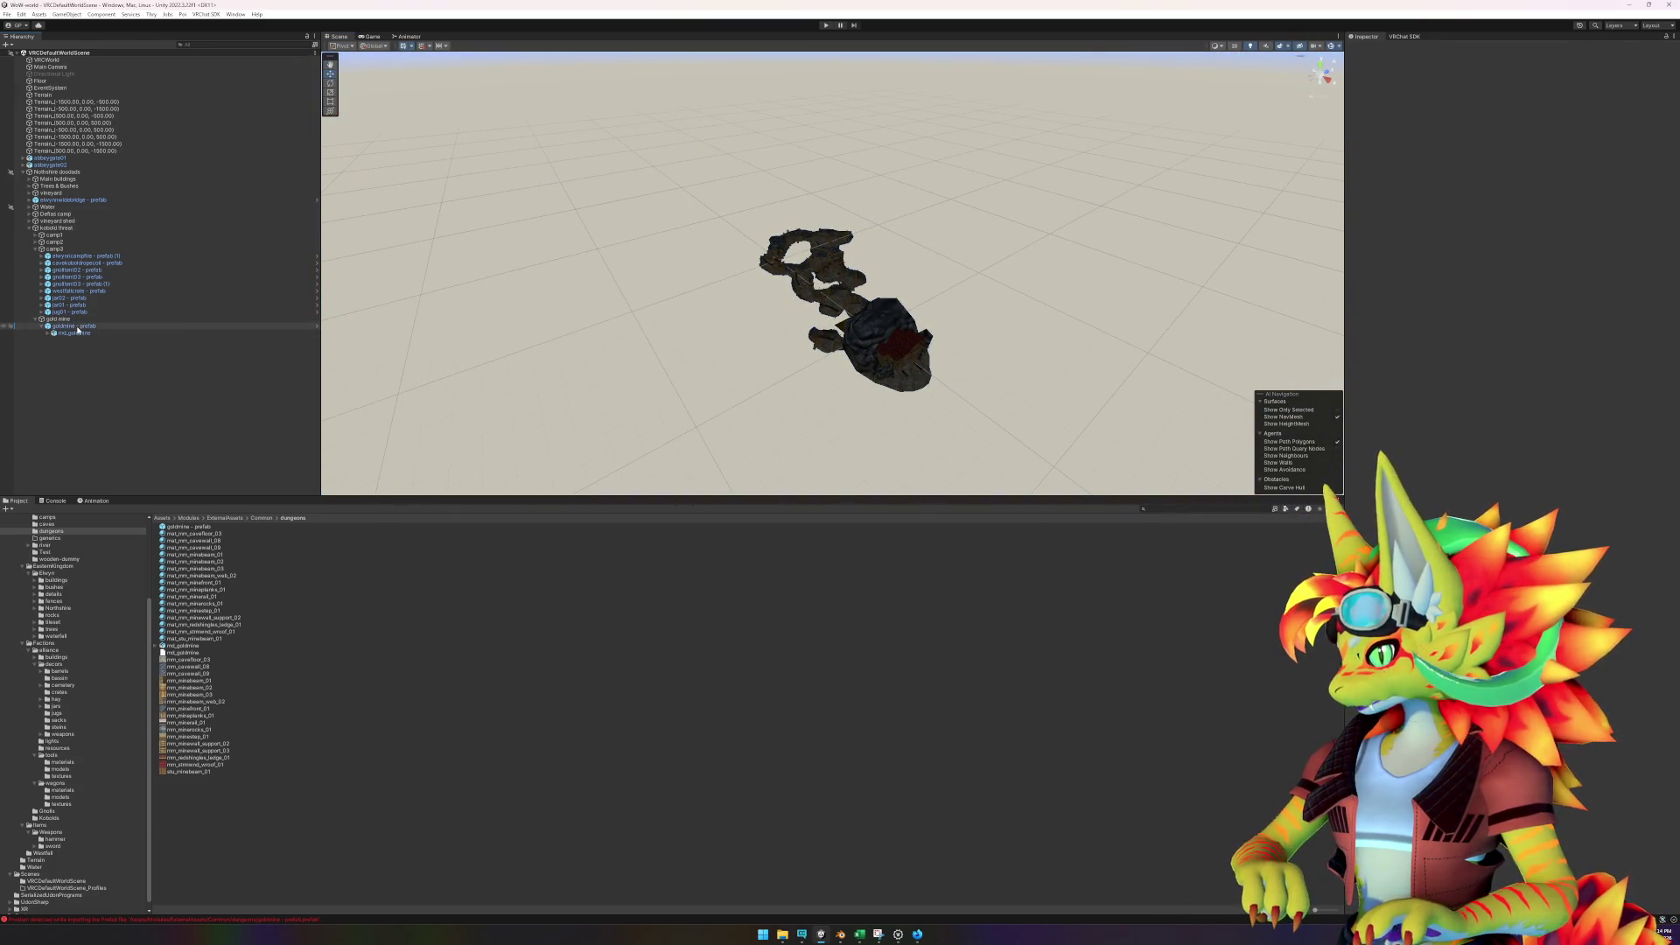
key(Delete)
double_click(54, 249)
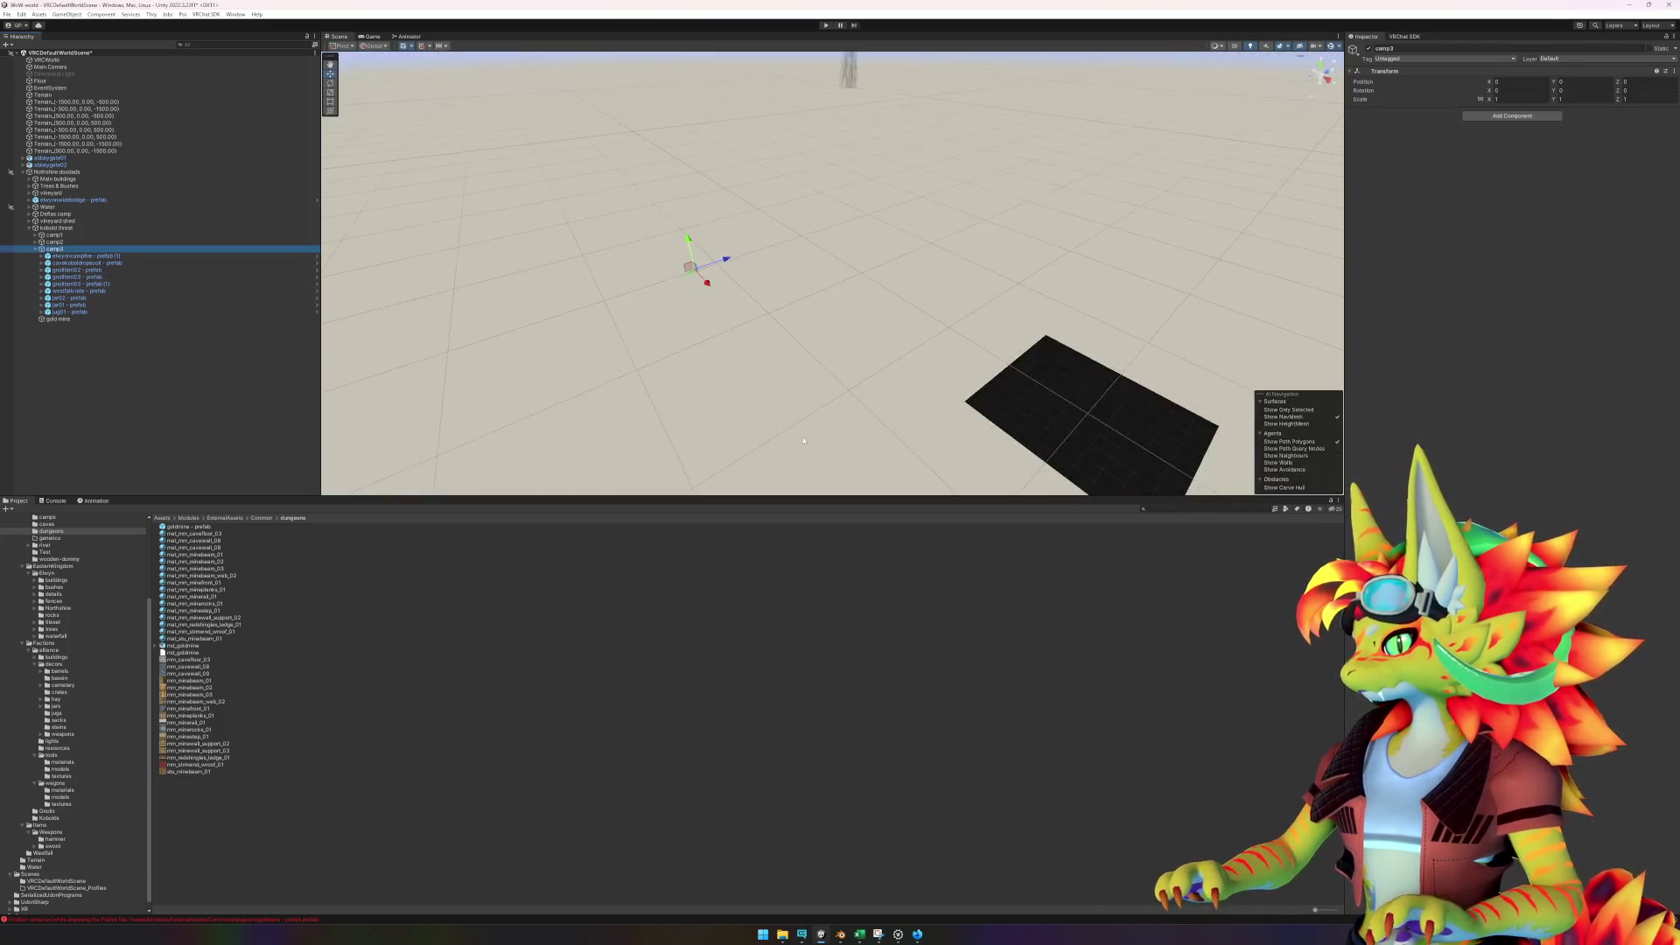
- Center camp3's origin on its children with GameObject > Center On Children
mouse_move(792, 466)
mouse_down()
mouse_move(764, 338)
mouse_move(765, 397)
mouse_move(796, 232)
mouse_move(814, 332)
mouse_move(752, 332)
mouse_up()
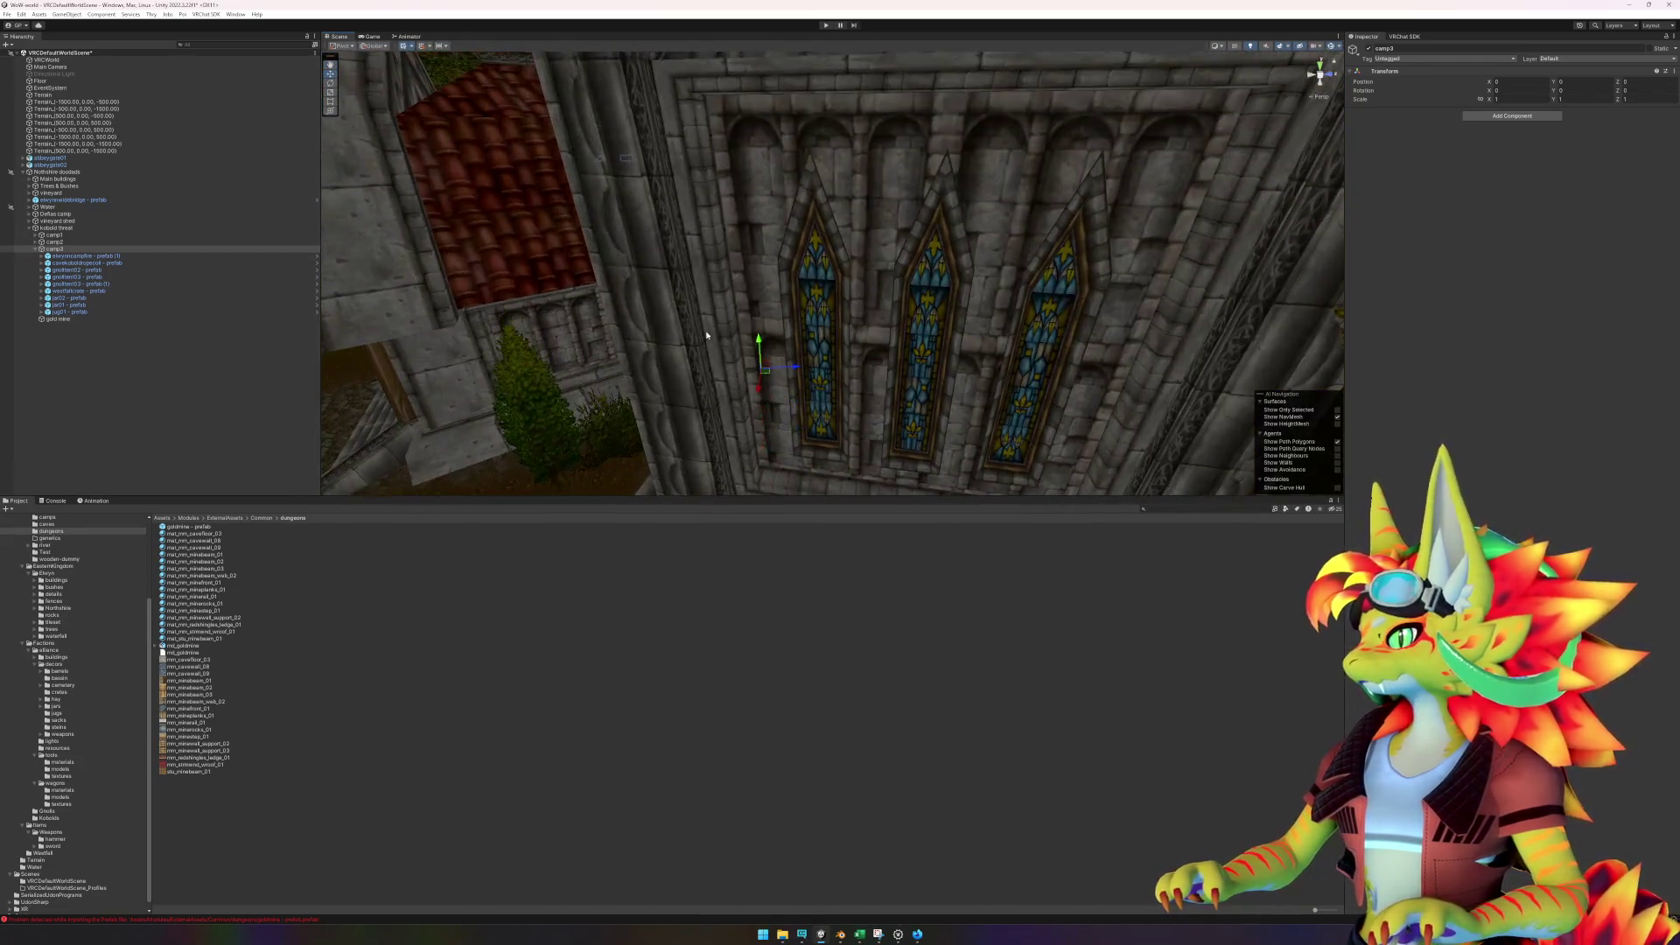
click(82, 271)
click(77, 249)
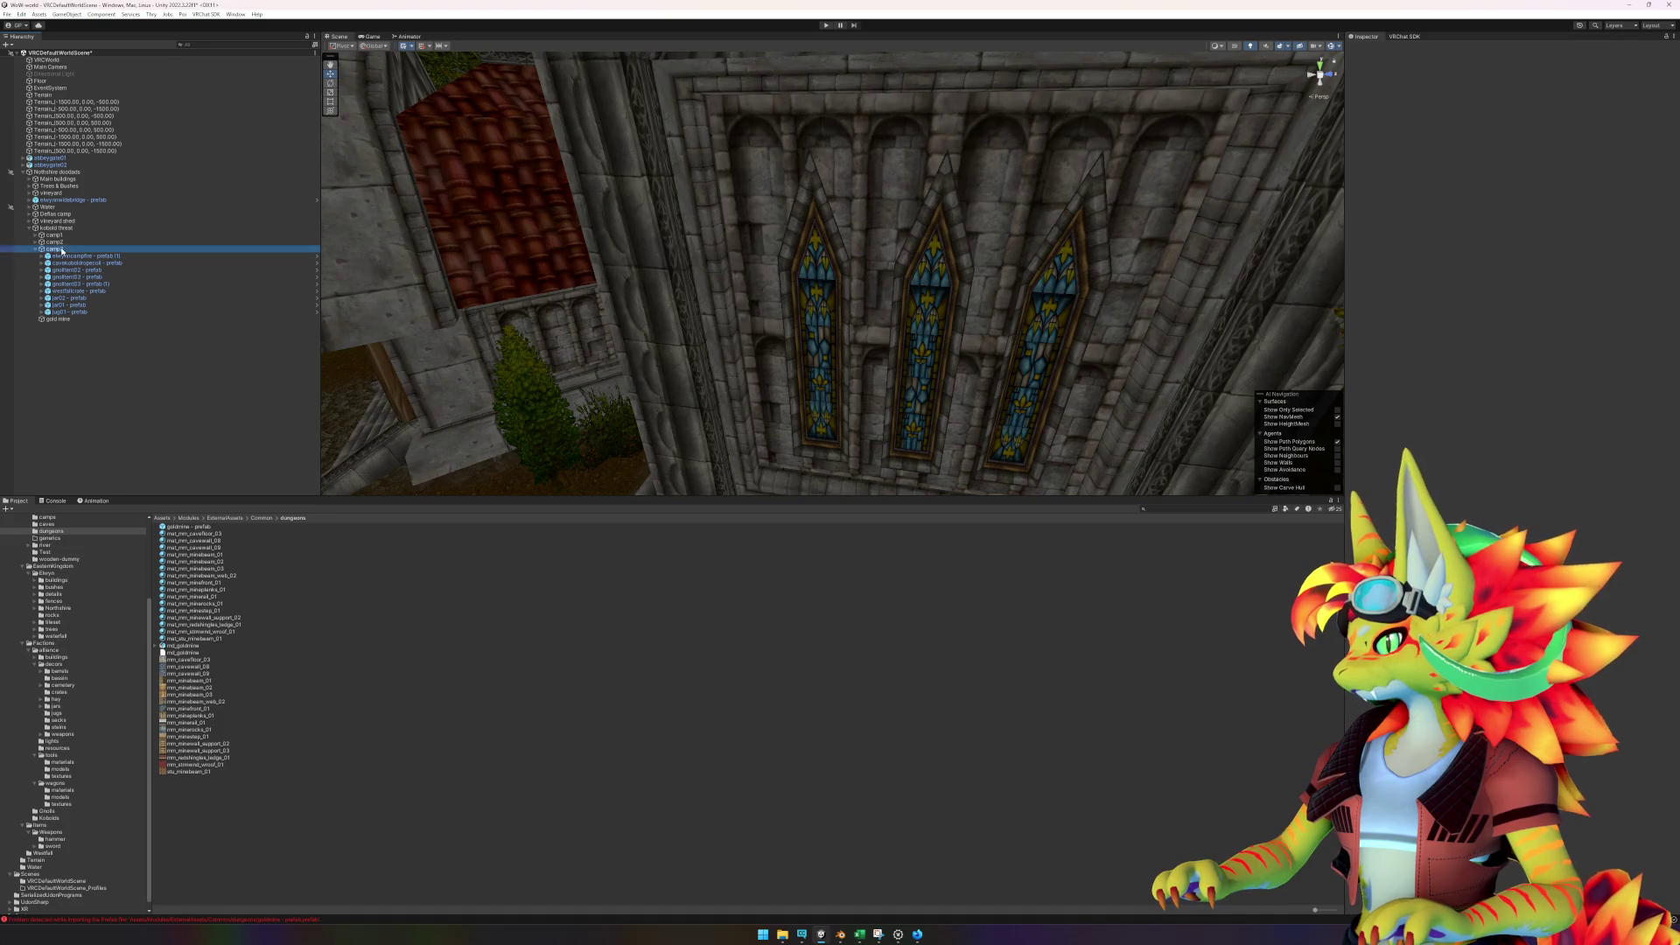
click(75, 14)
click(85, 172)
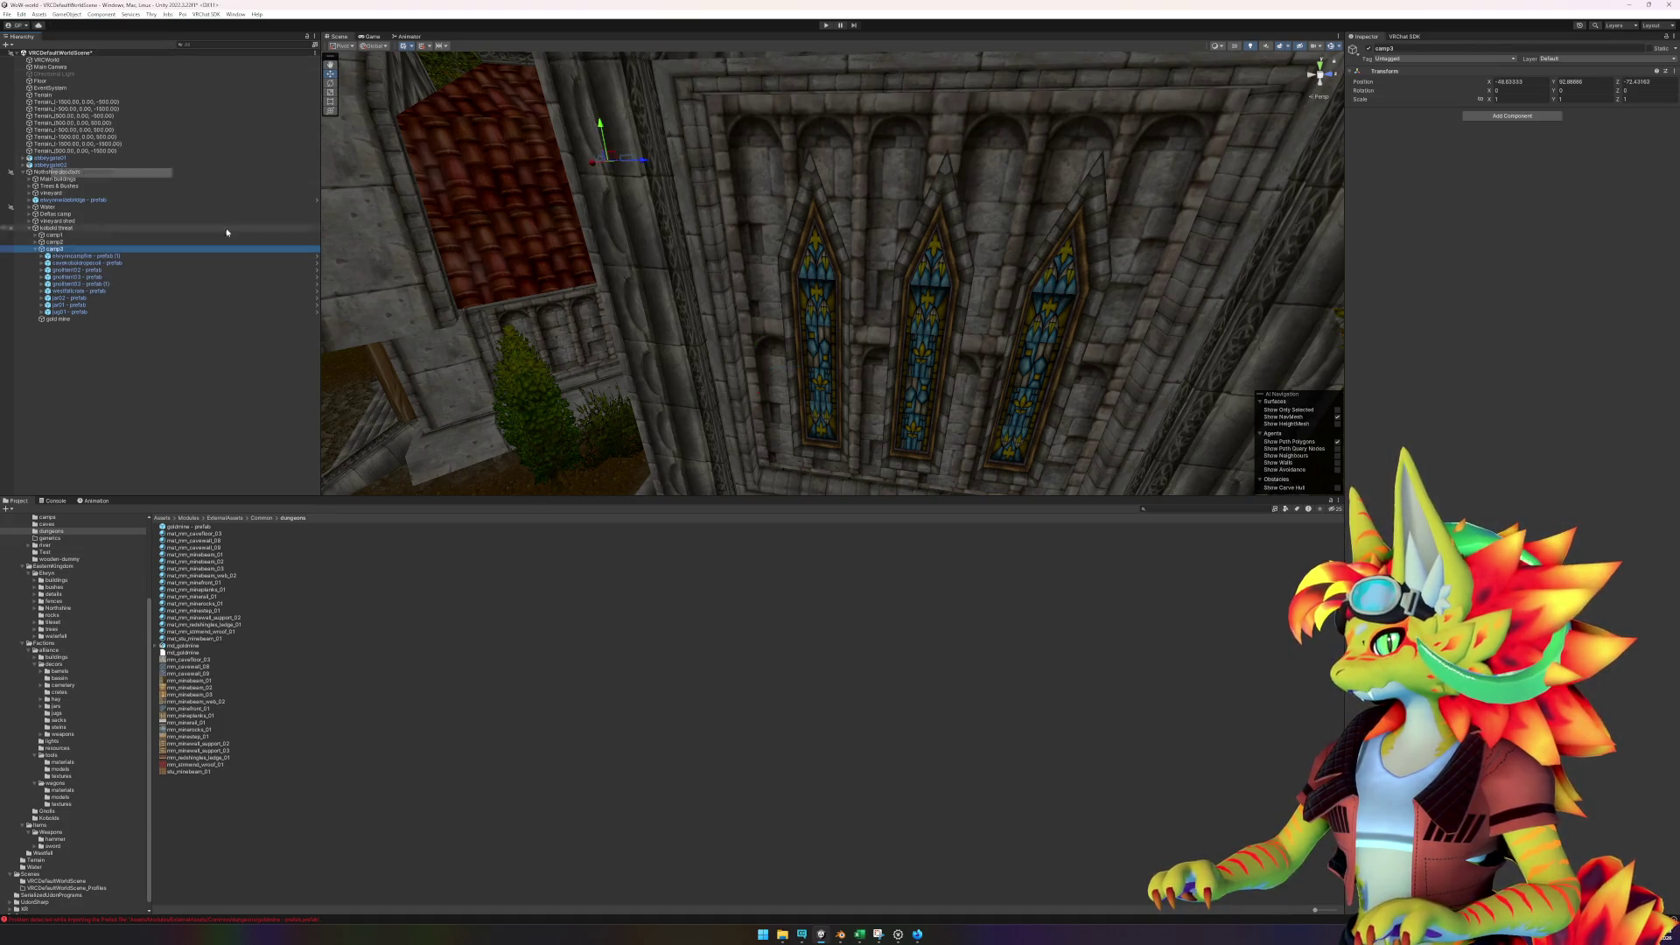
key(f)
mouse_move(717, 340)
mouse_down()
mouse_move(732, 345)
mouse_move(464, 341)
mouse_move(344, 306)
mouse_up()
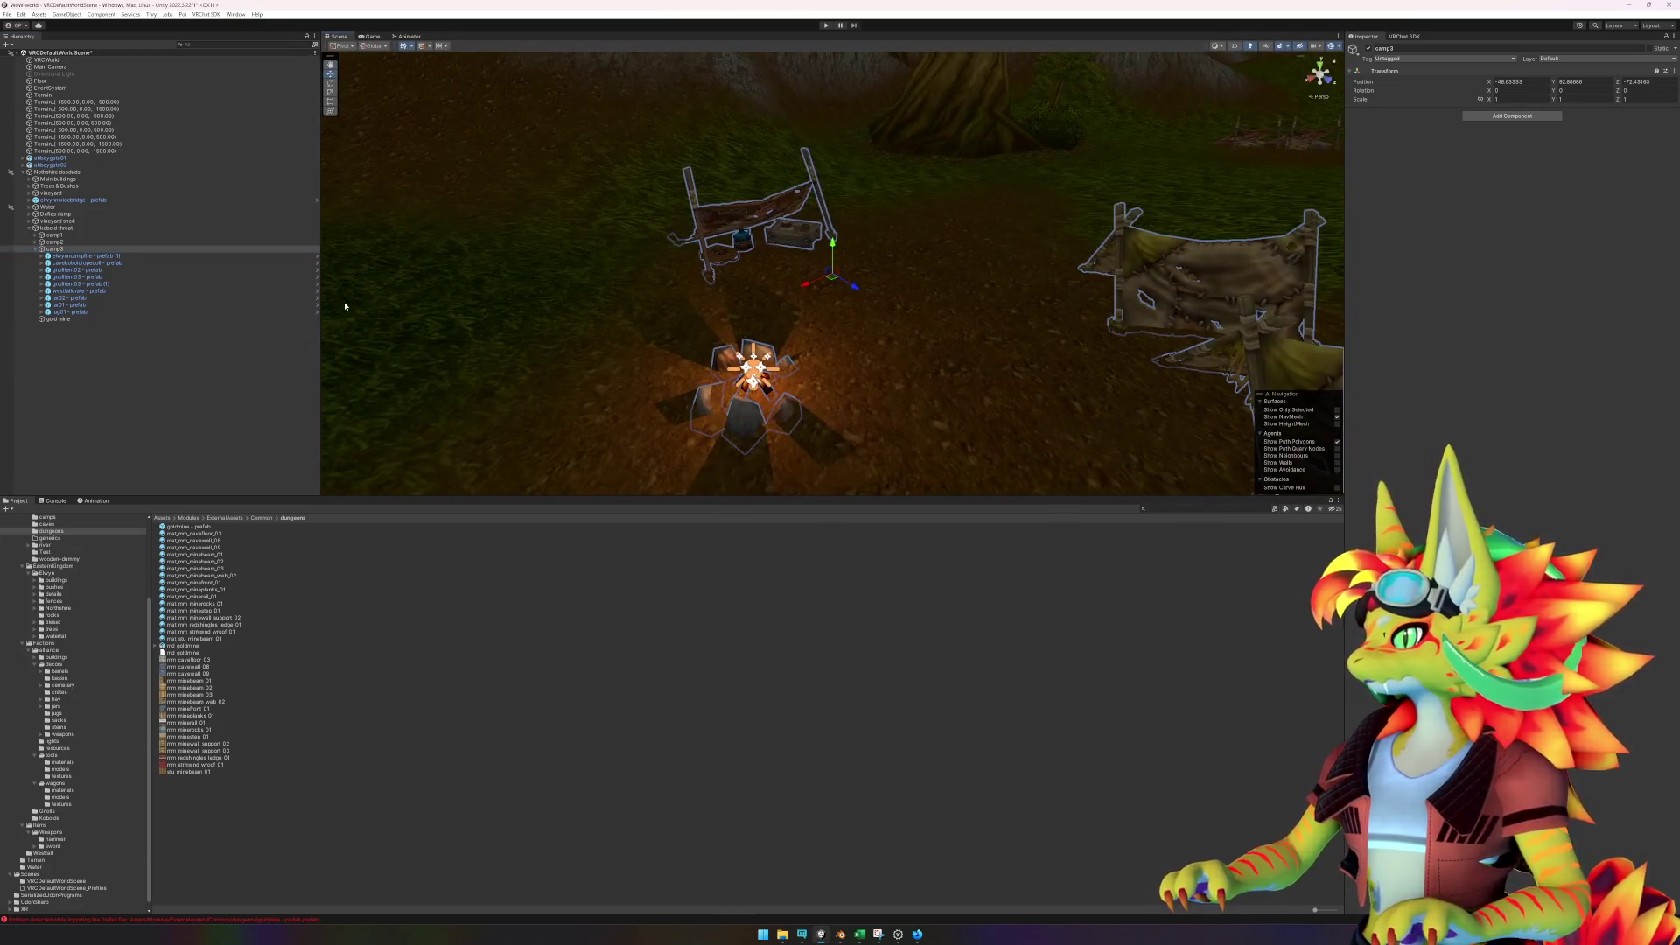
- Frame camp2, camp1 and the Terrain in turn to look them over
click(54, 241)
key(f)
click(55, 235)
key(f)
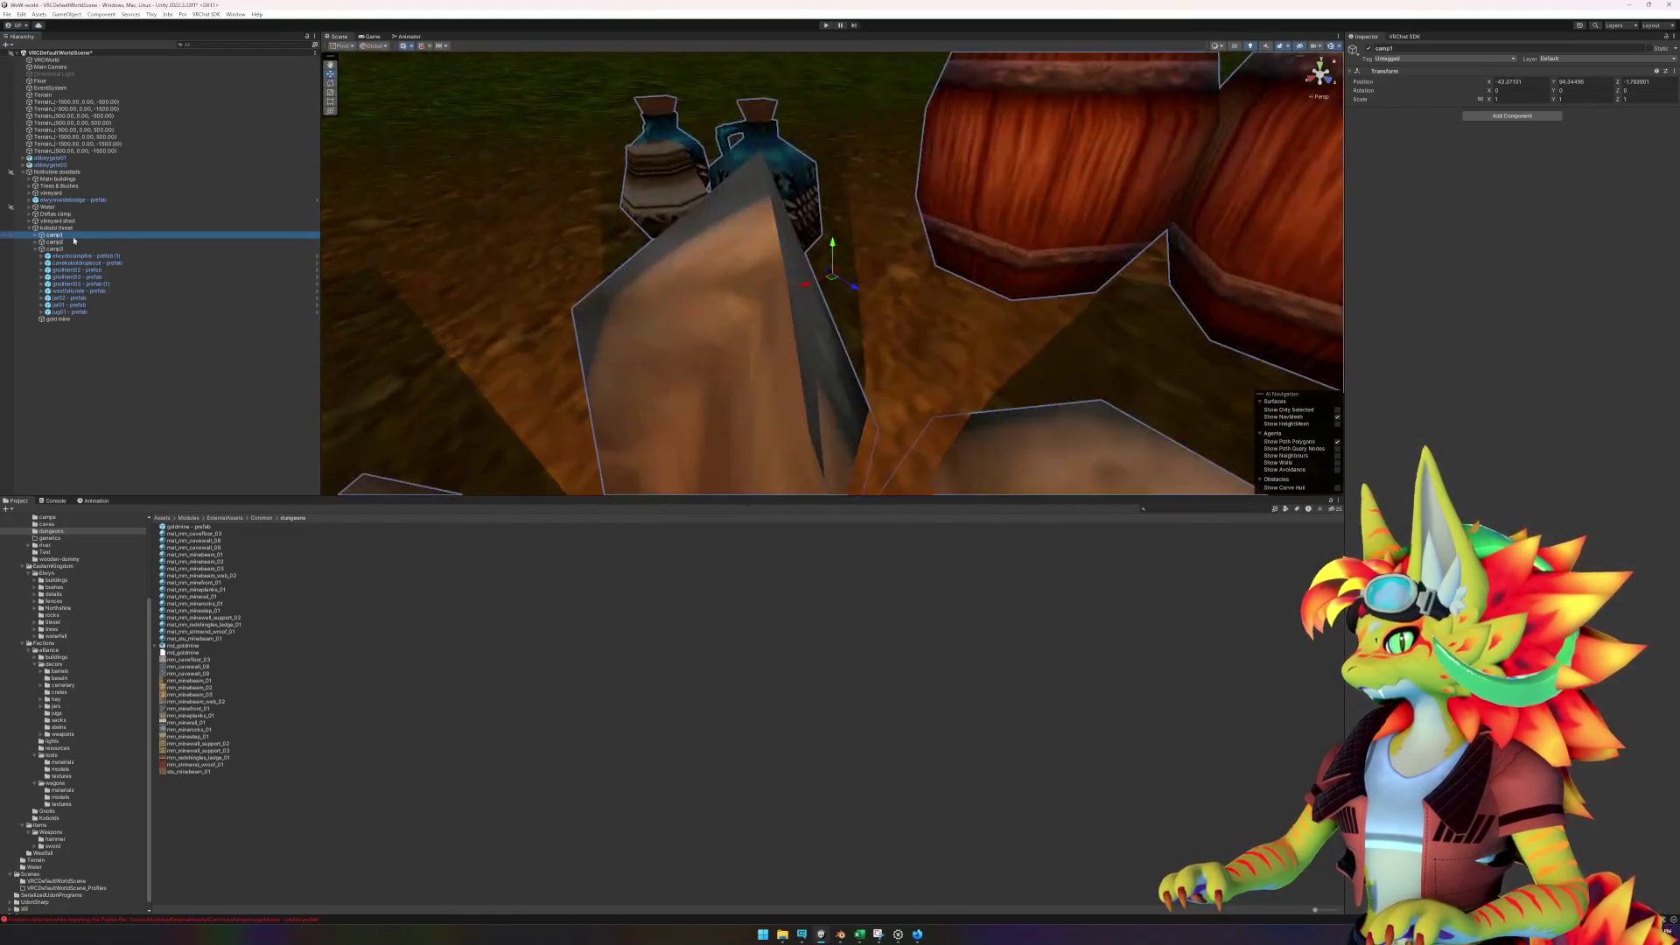
scroll(866, 226, down, 10)
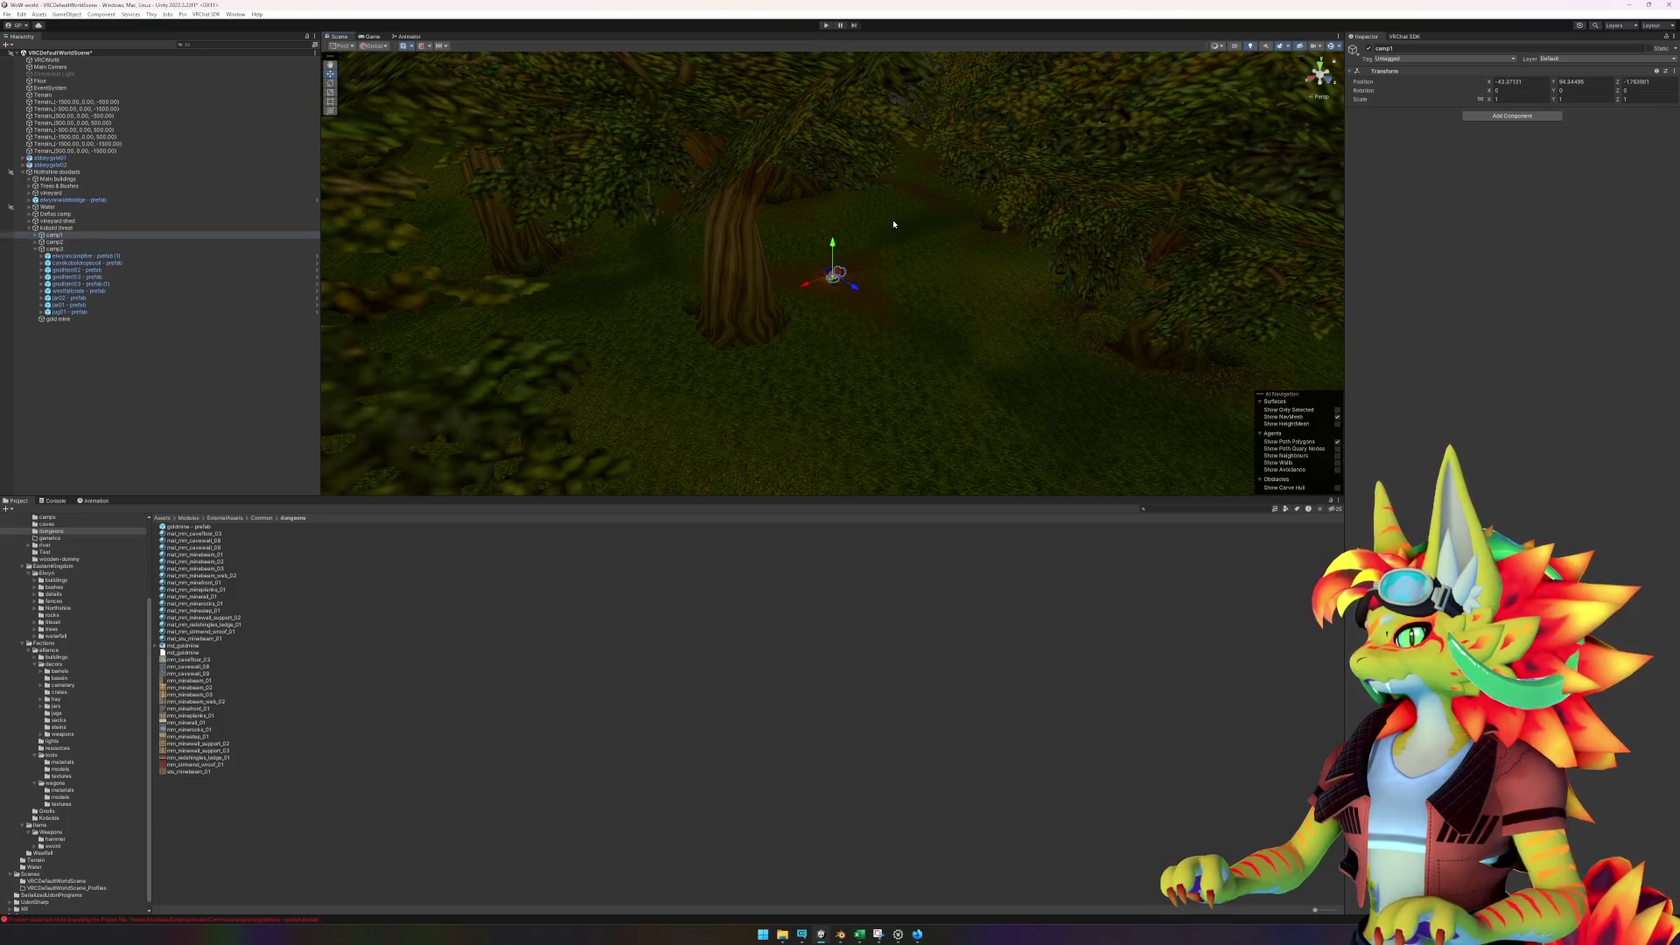
click(893, 224)
key(f)
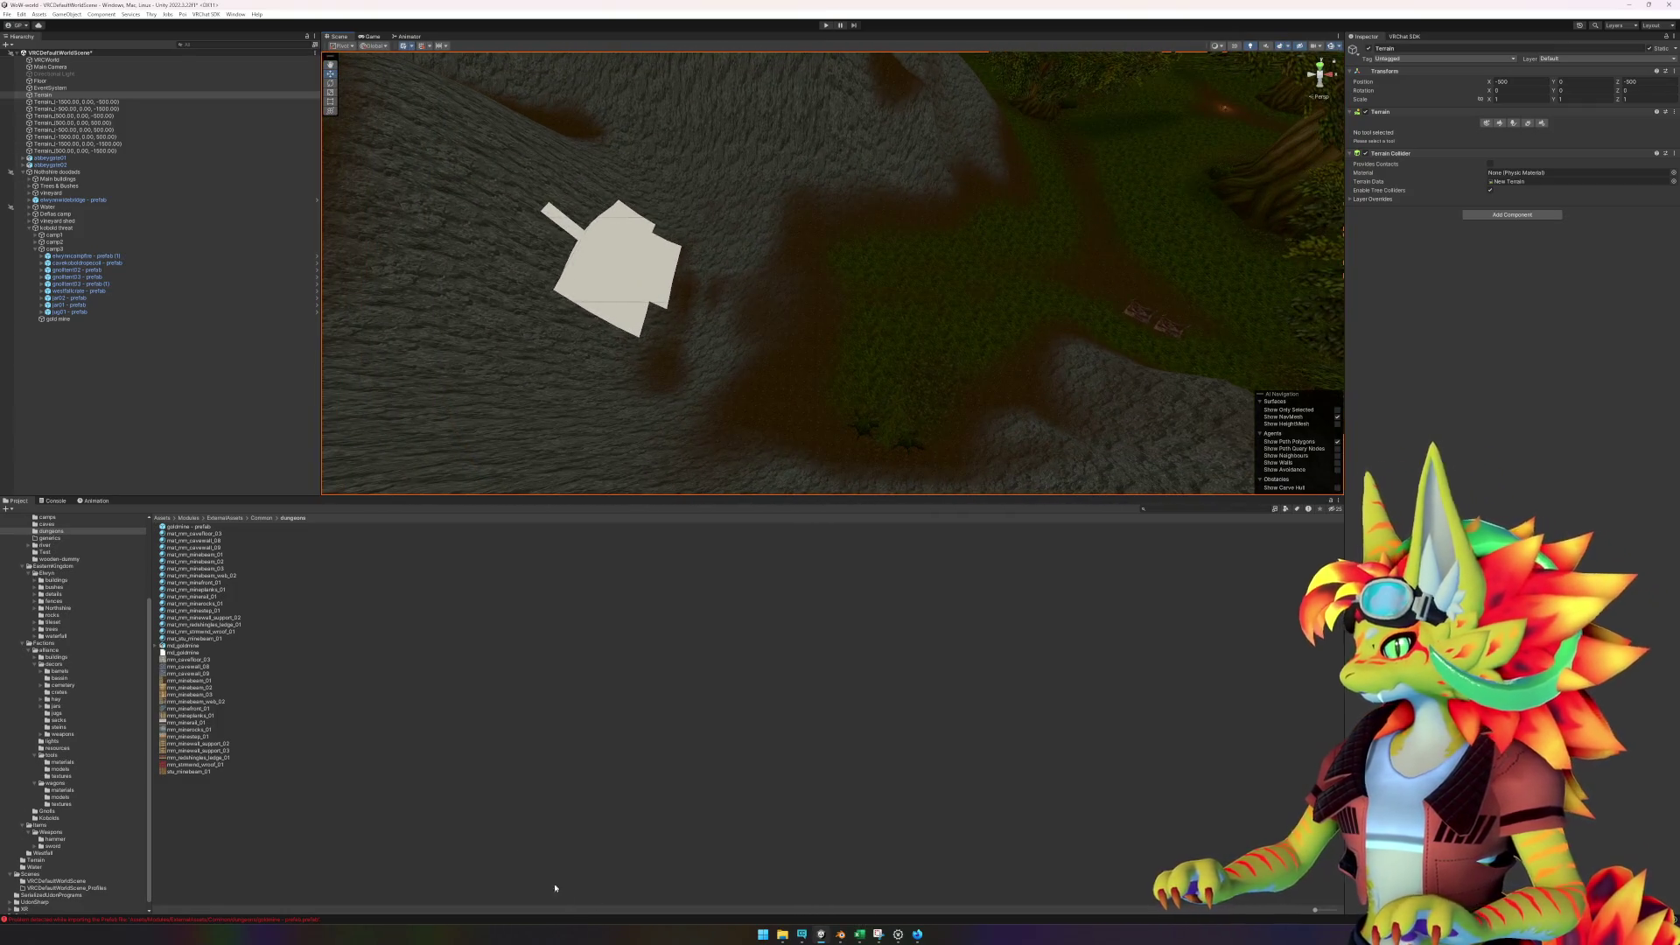
- Drag the goldmine prefab from the Project panel onto the hillside terrain
click(555, 888)
click(199, 528)
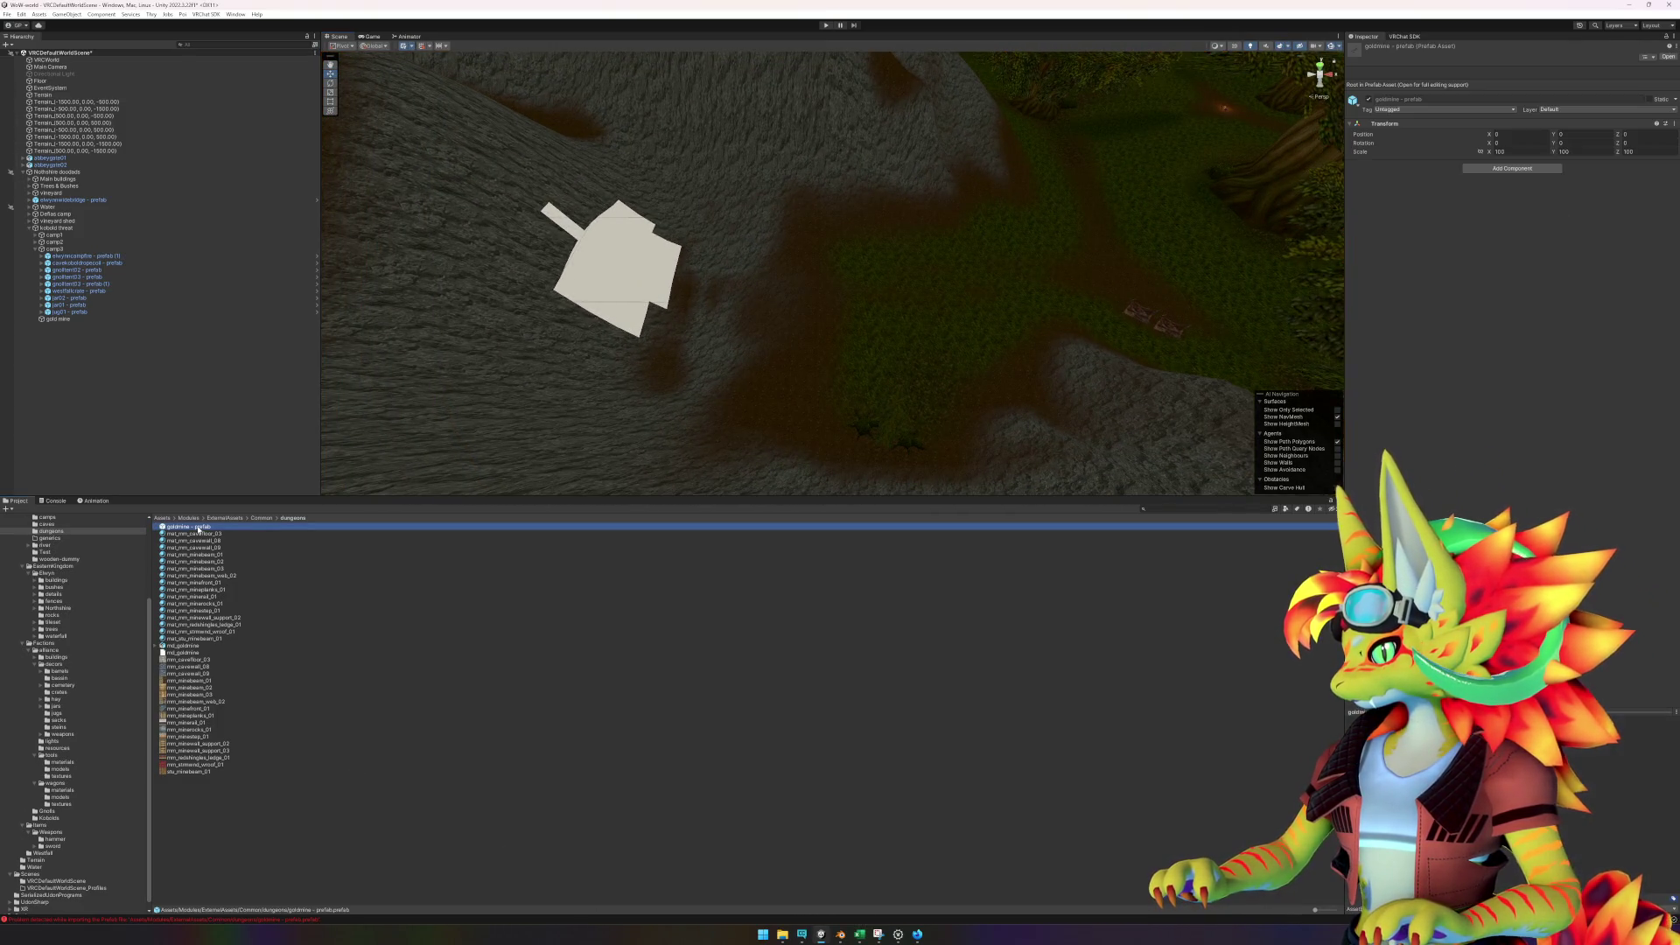
drag(196, 529, 470, 451)
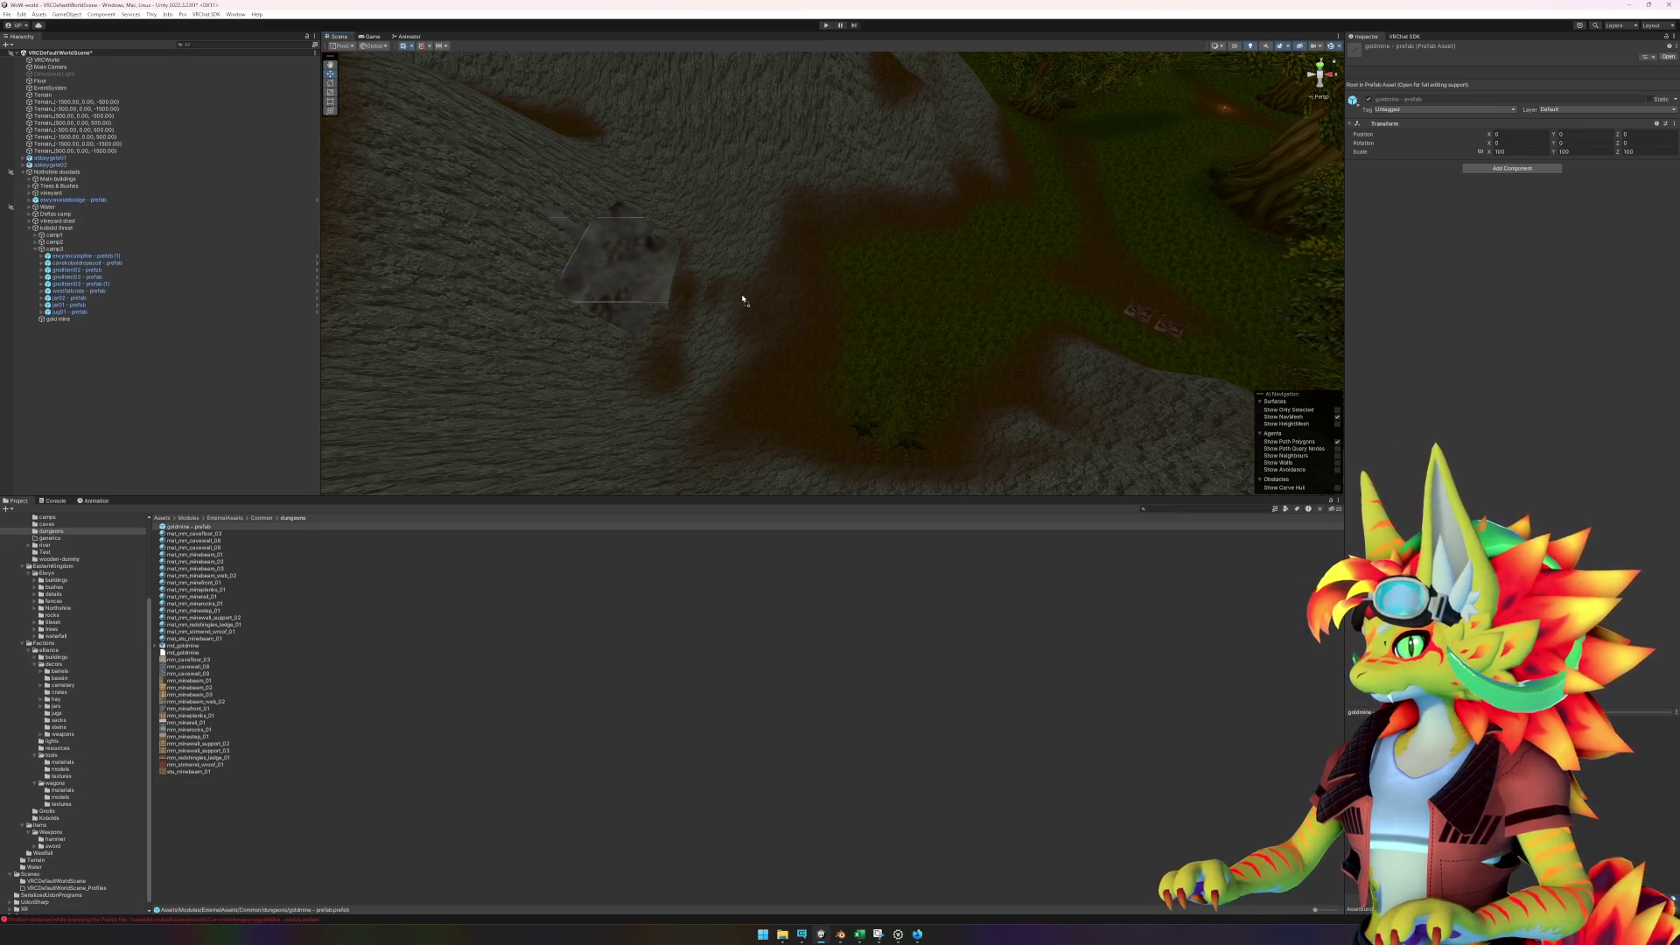
drag(742, 300, 742, 298)
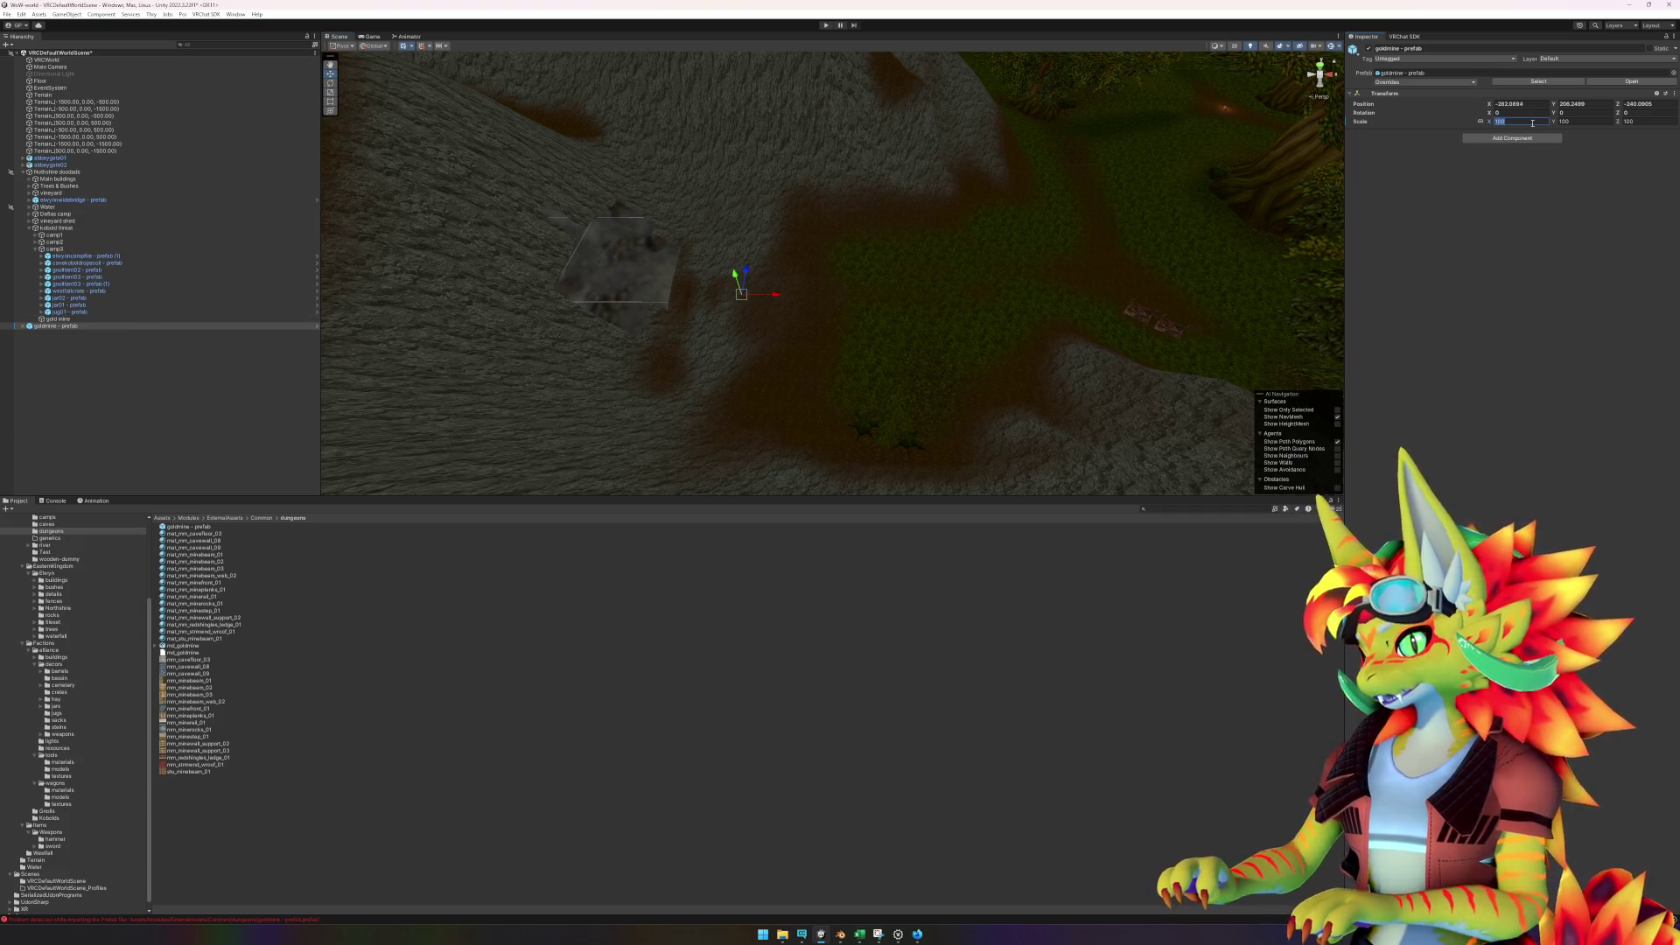
- Set the goldmine's scale to 1 and Y rotation to 180
text(1)
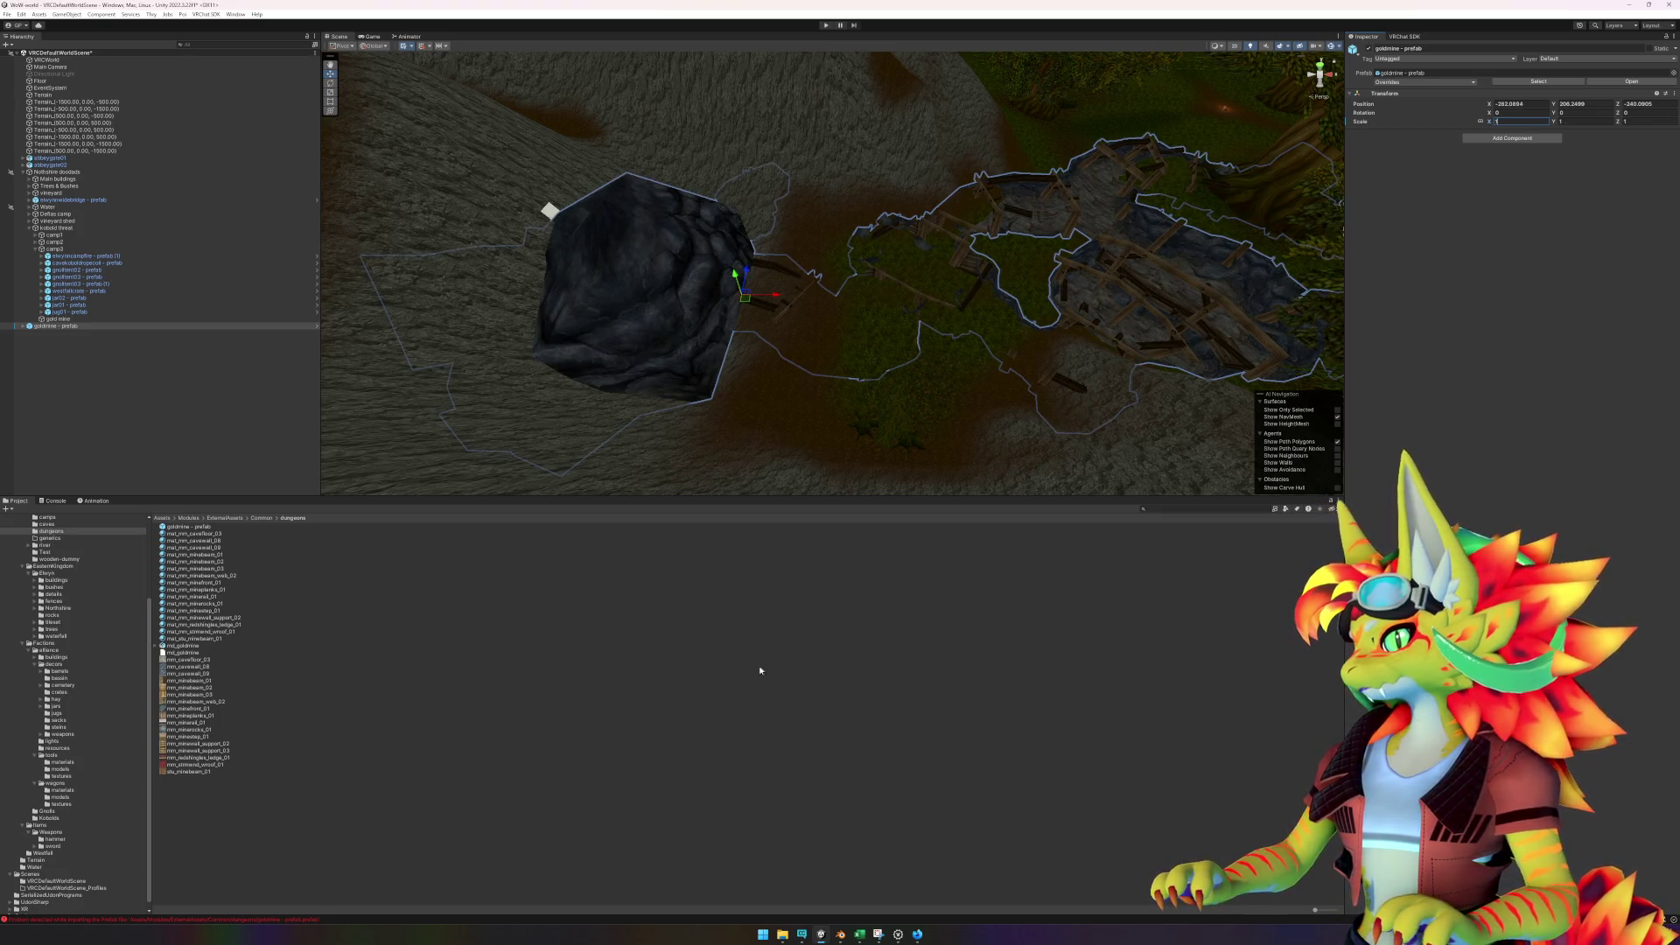
click(215, 363)
click(117, 325)
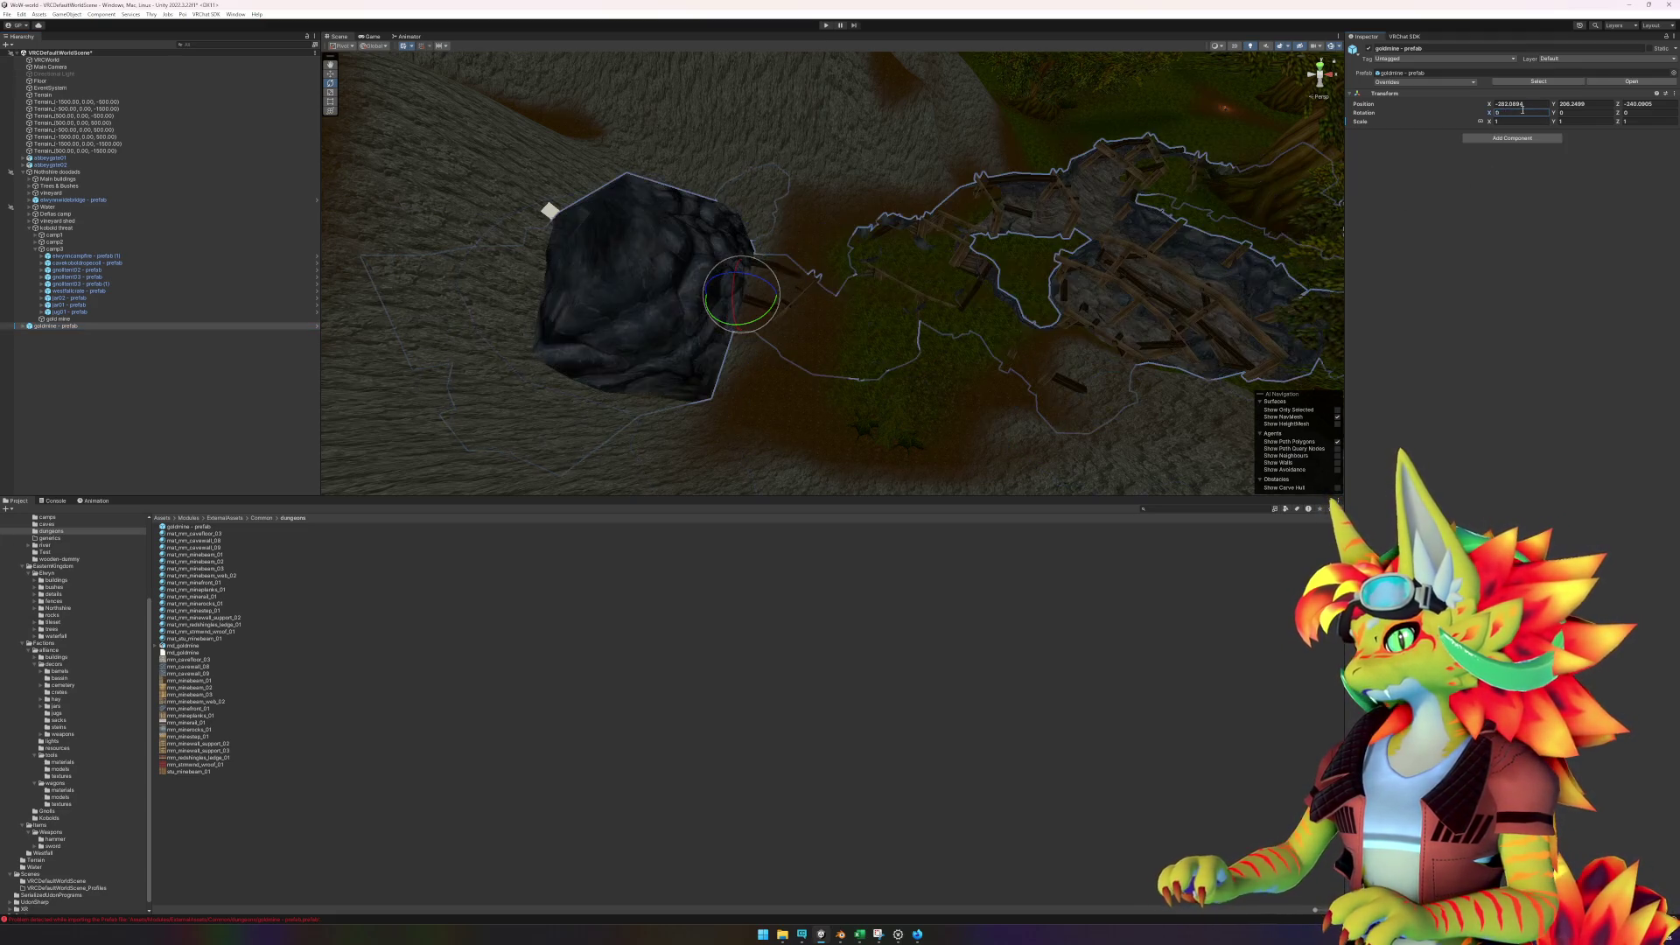
text(180)
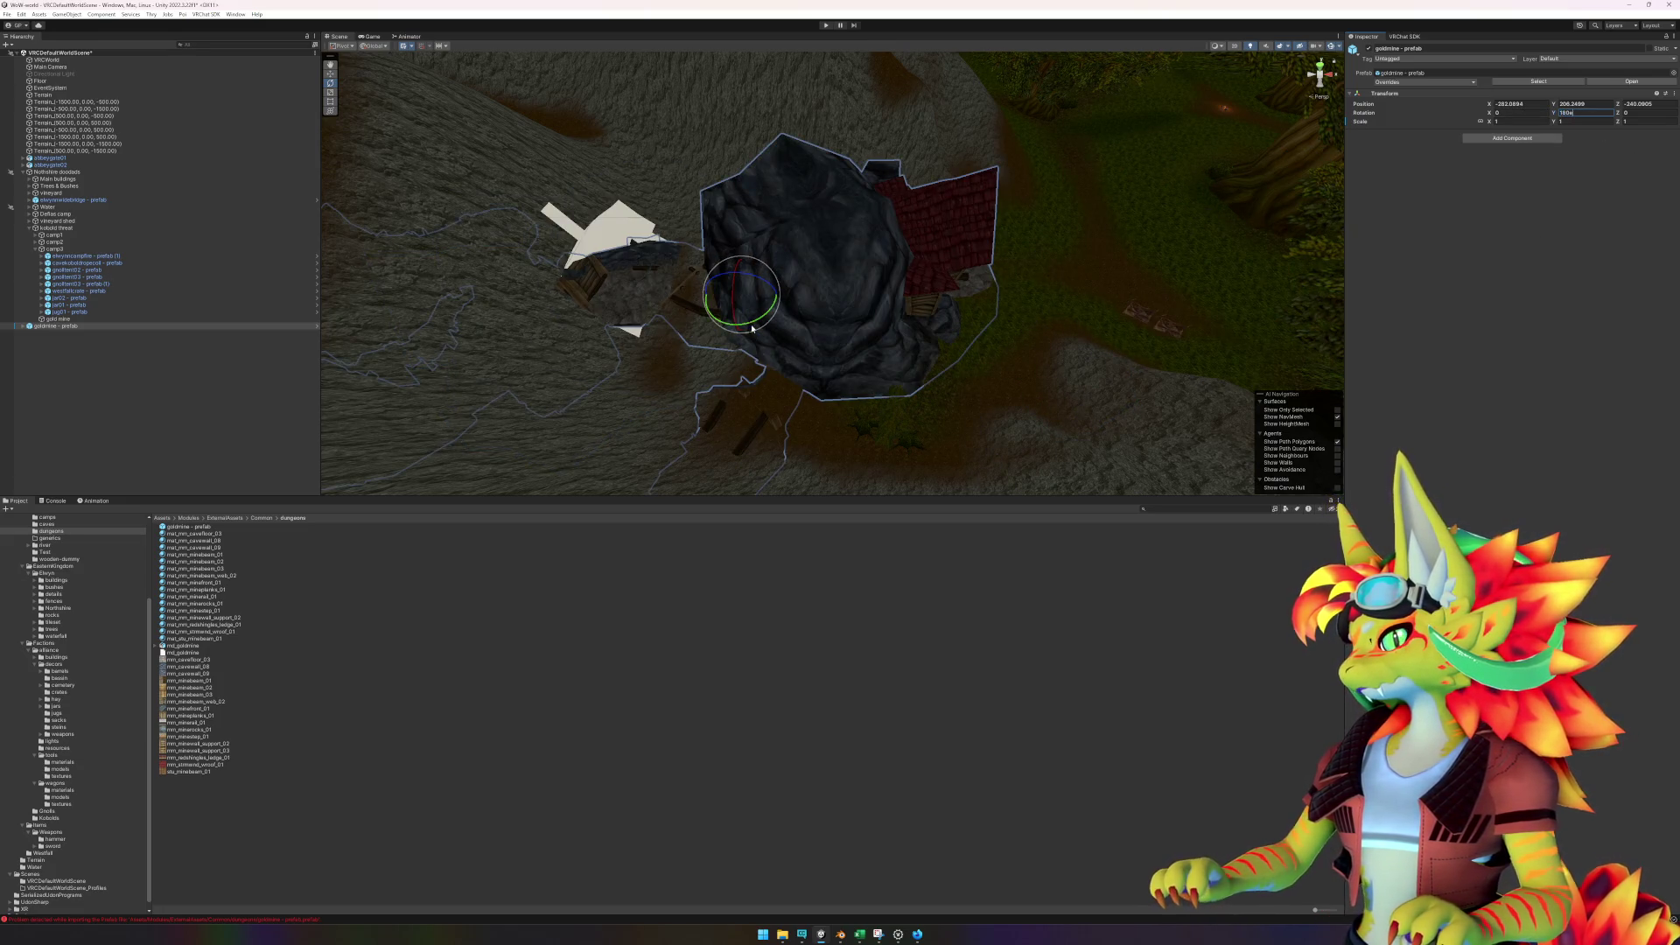
click(192, 374)
click(123, 326)
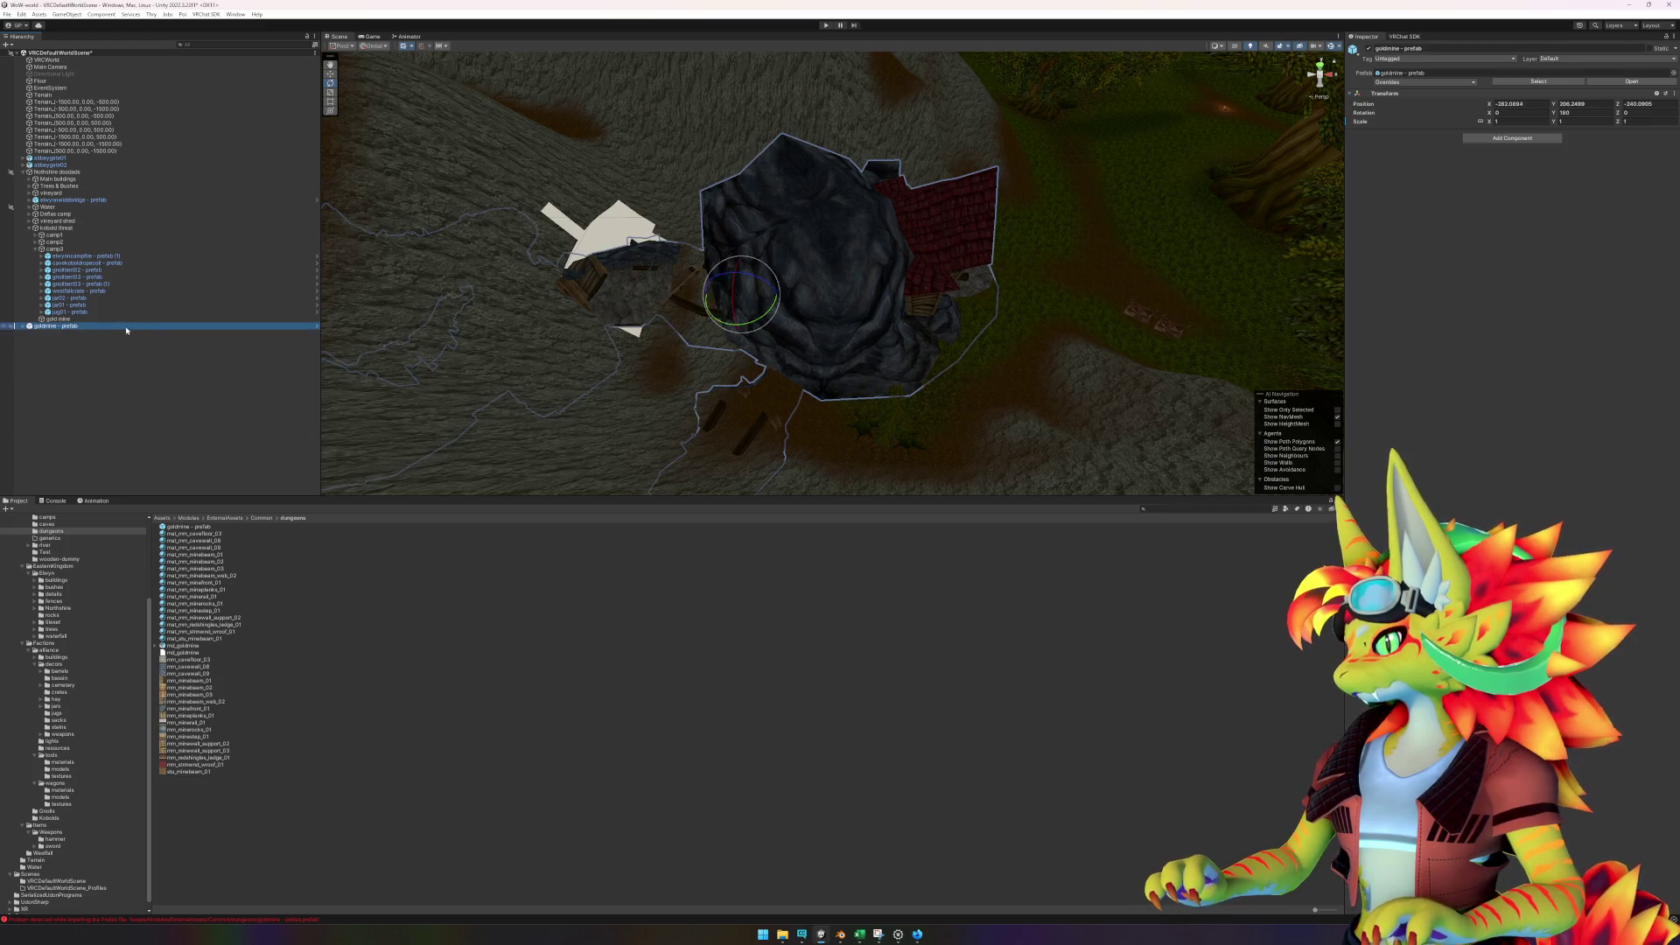
- Move the goldmine sideways and further left into place on the terrain
mouse_move(750, 302)
mouse_down()
mouse_move(656, 274)
mouse_move(619, 288)
mouse_up()
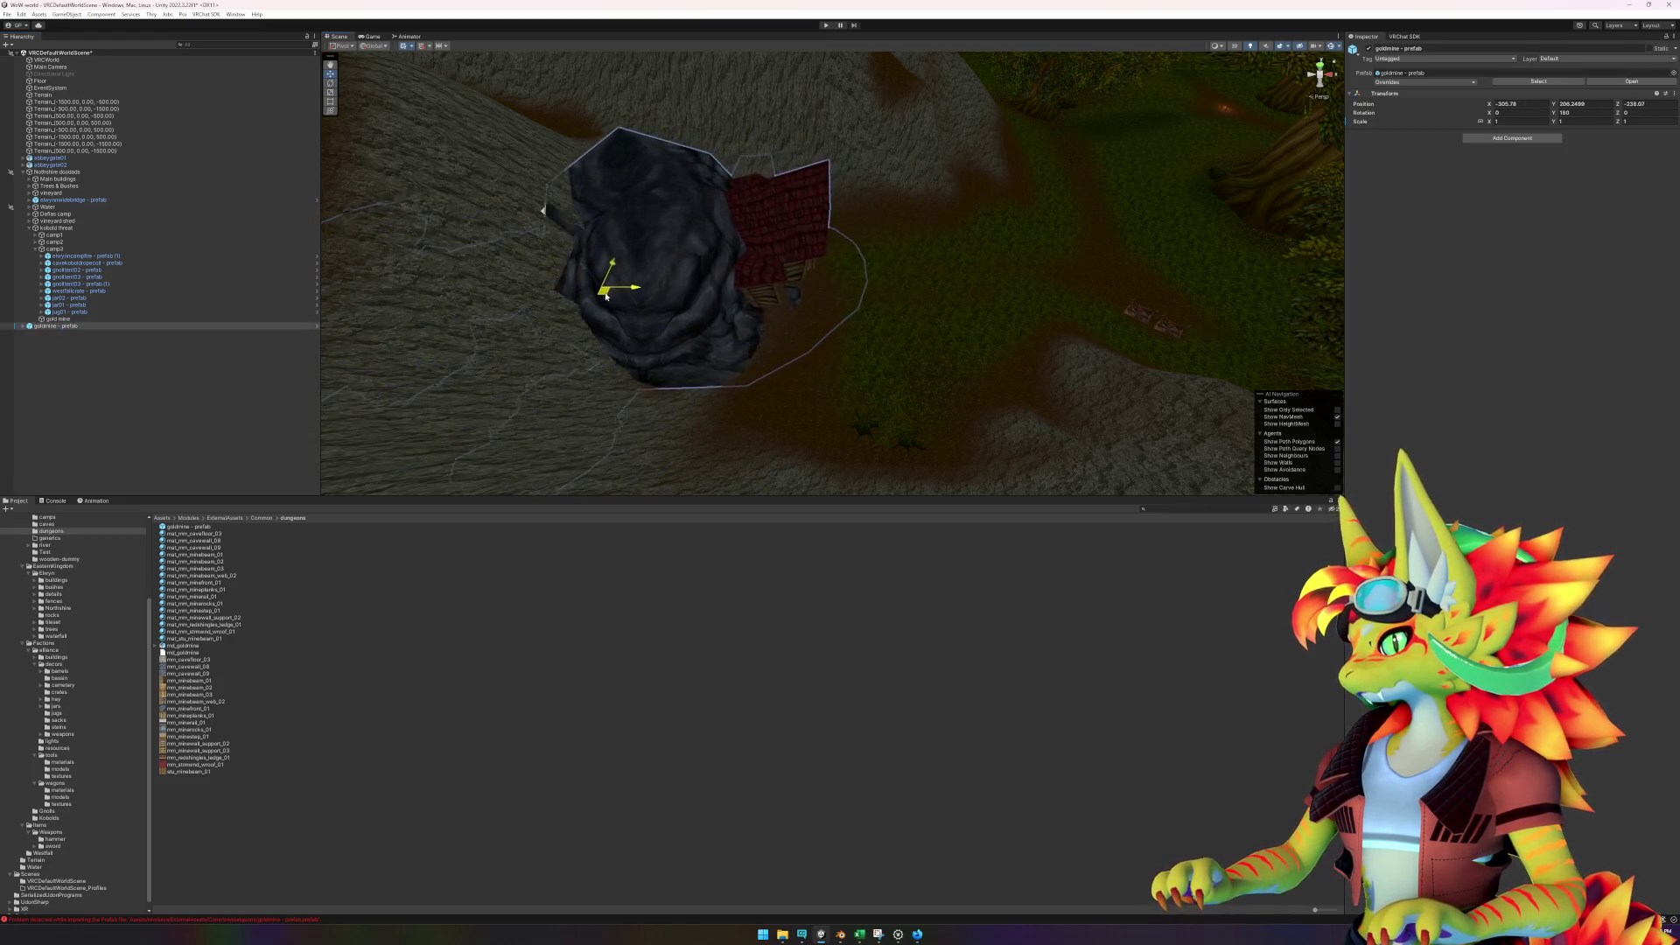
mouse_move(790, 319)
mouse_down()
mouse_move(533, 314)
mouse_move(529, 300)
mouse_move(560, 289)
mouse_up()
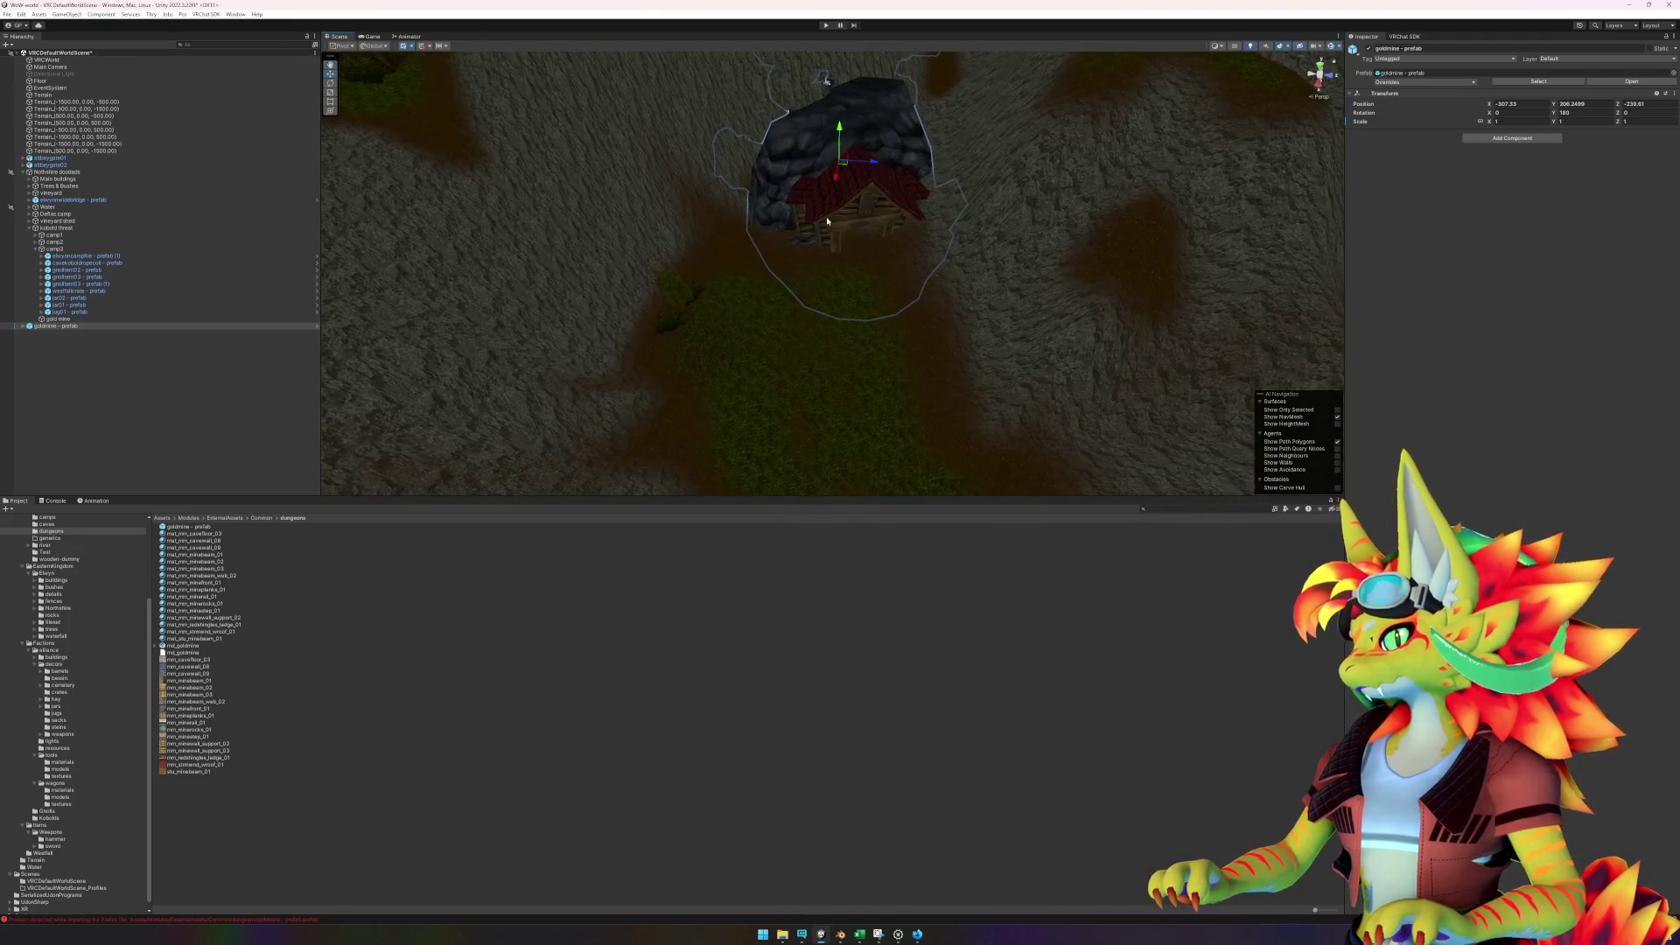
mouse_move(844, 166)
mouse_down()
mouse_move(806, 170)
mouse_move(810, 185)
mouse_move(832, 115)
mouse_up()
scroll(838, 131, down, 5)
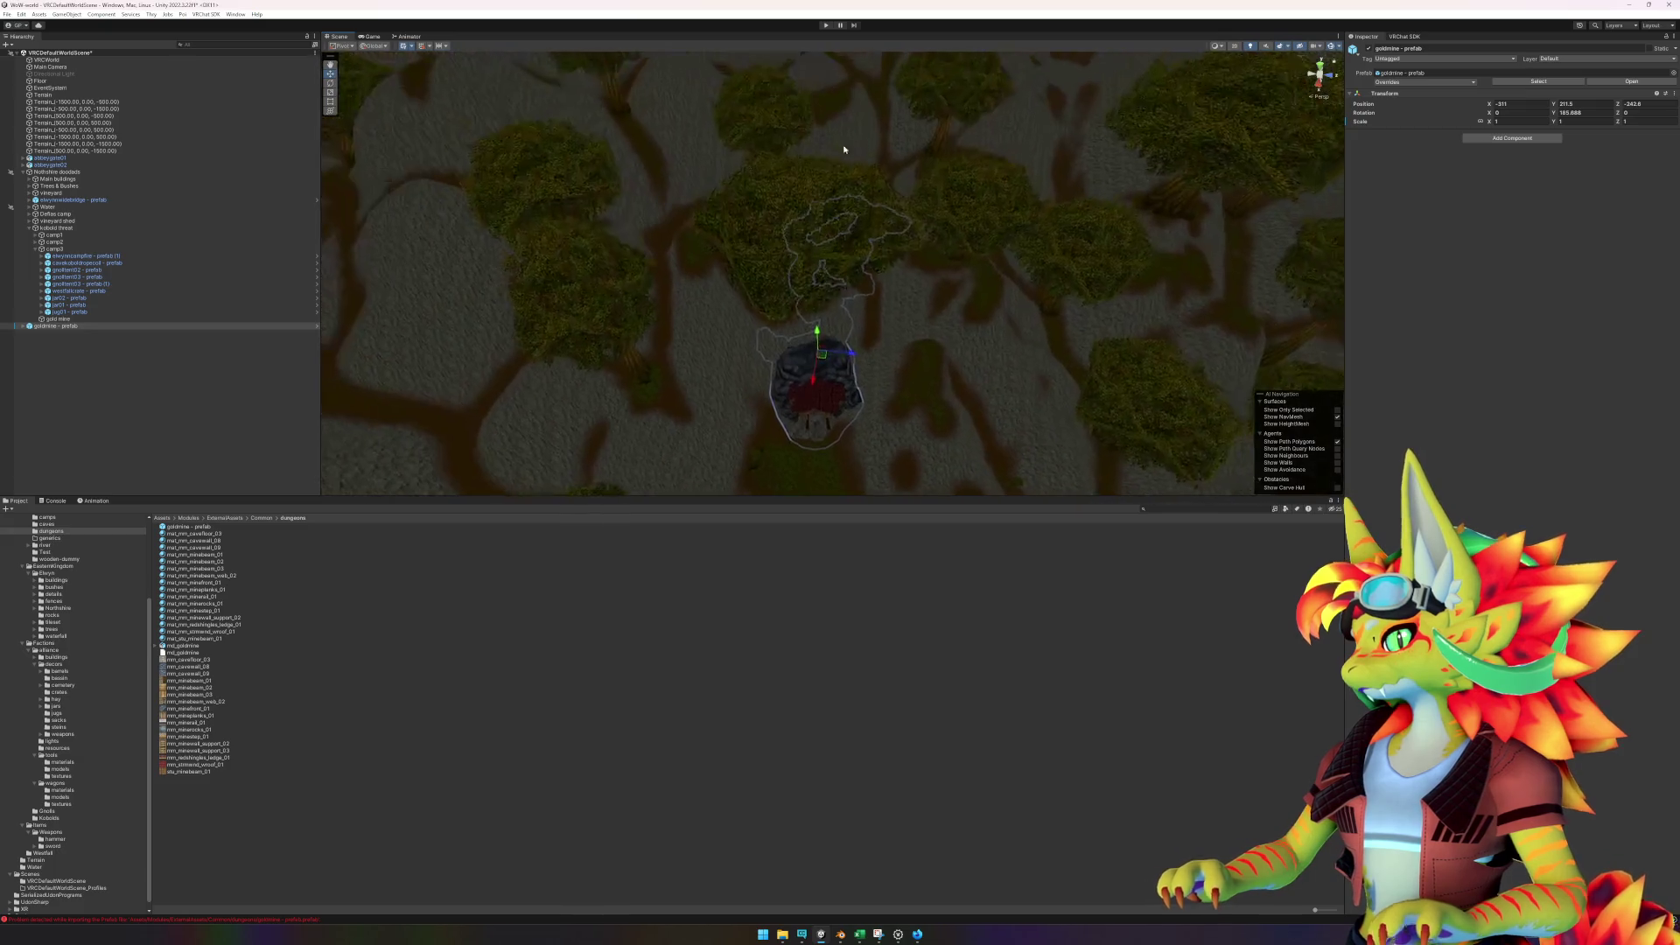
scroll(886, 296, up, 5)
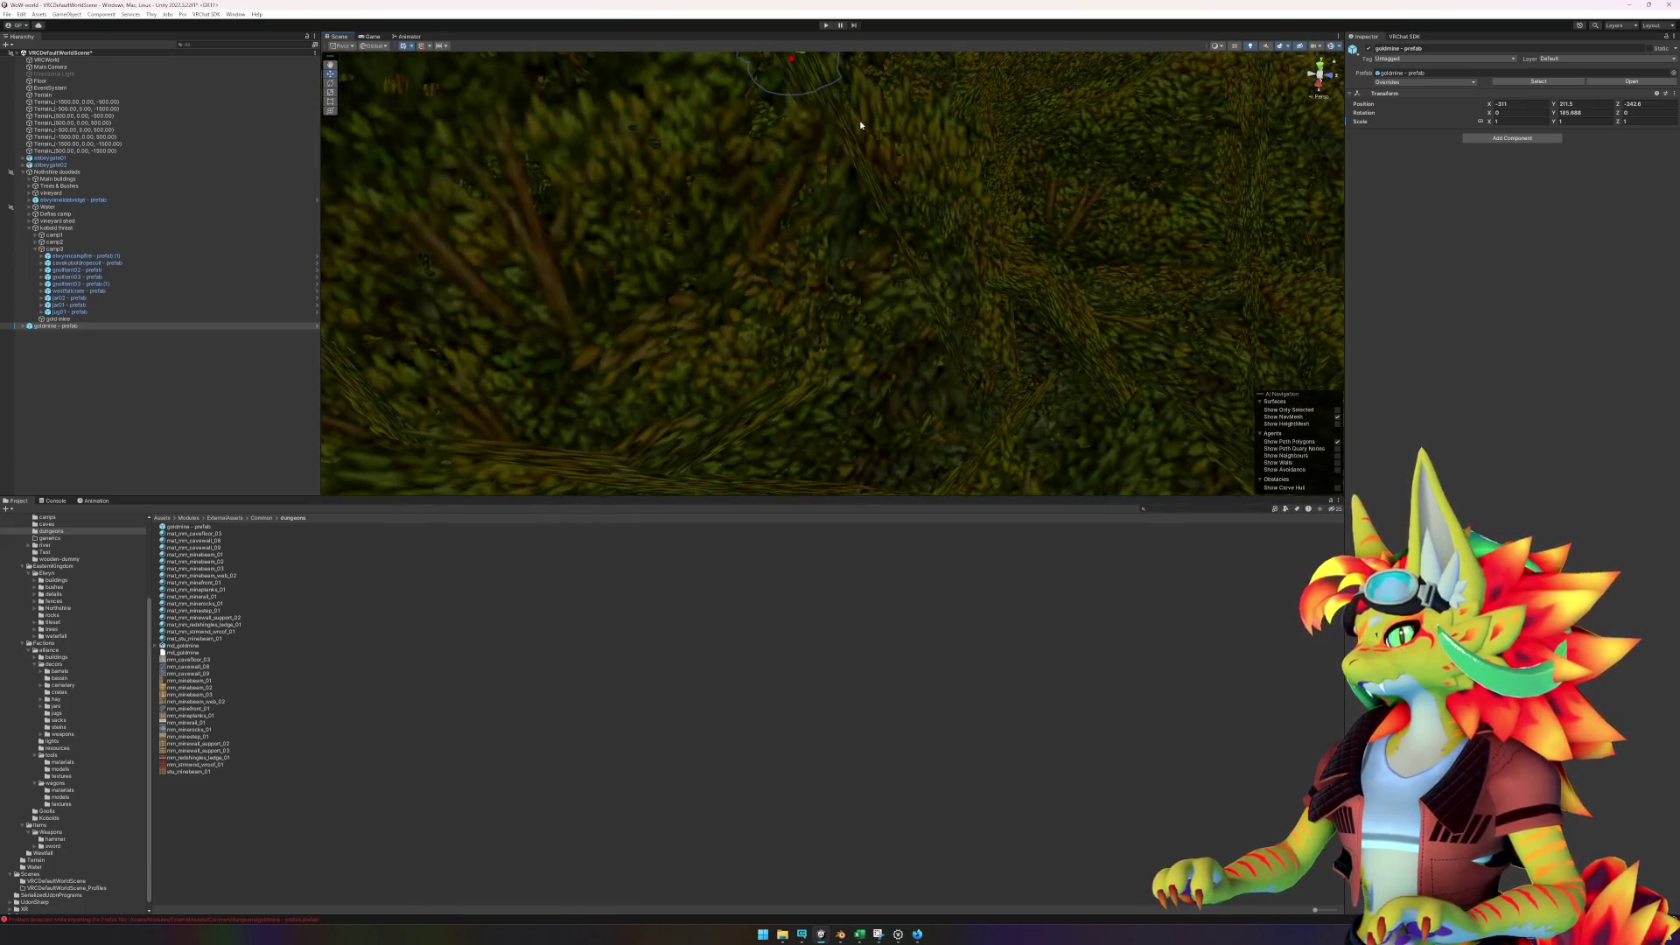
scroll(860, 127, down, 5)
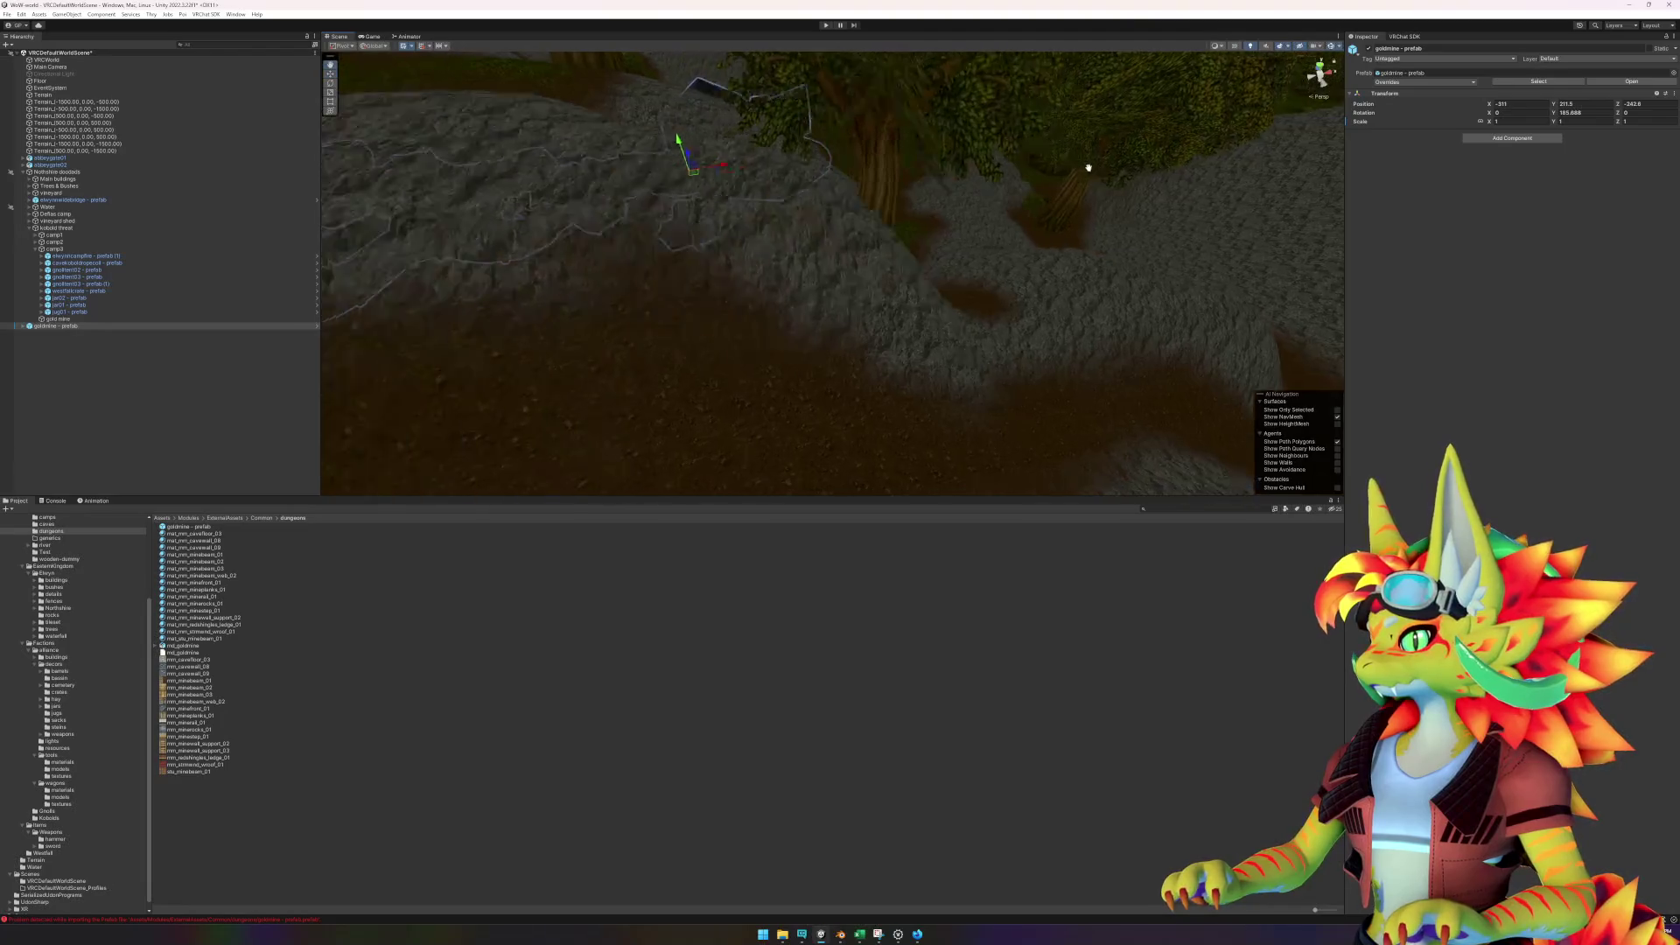
drag(1084, 165, 1188, 184)
scroll(1190, 195, up, 10)
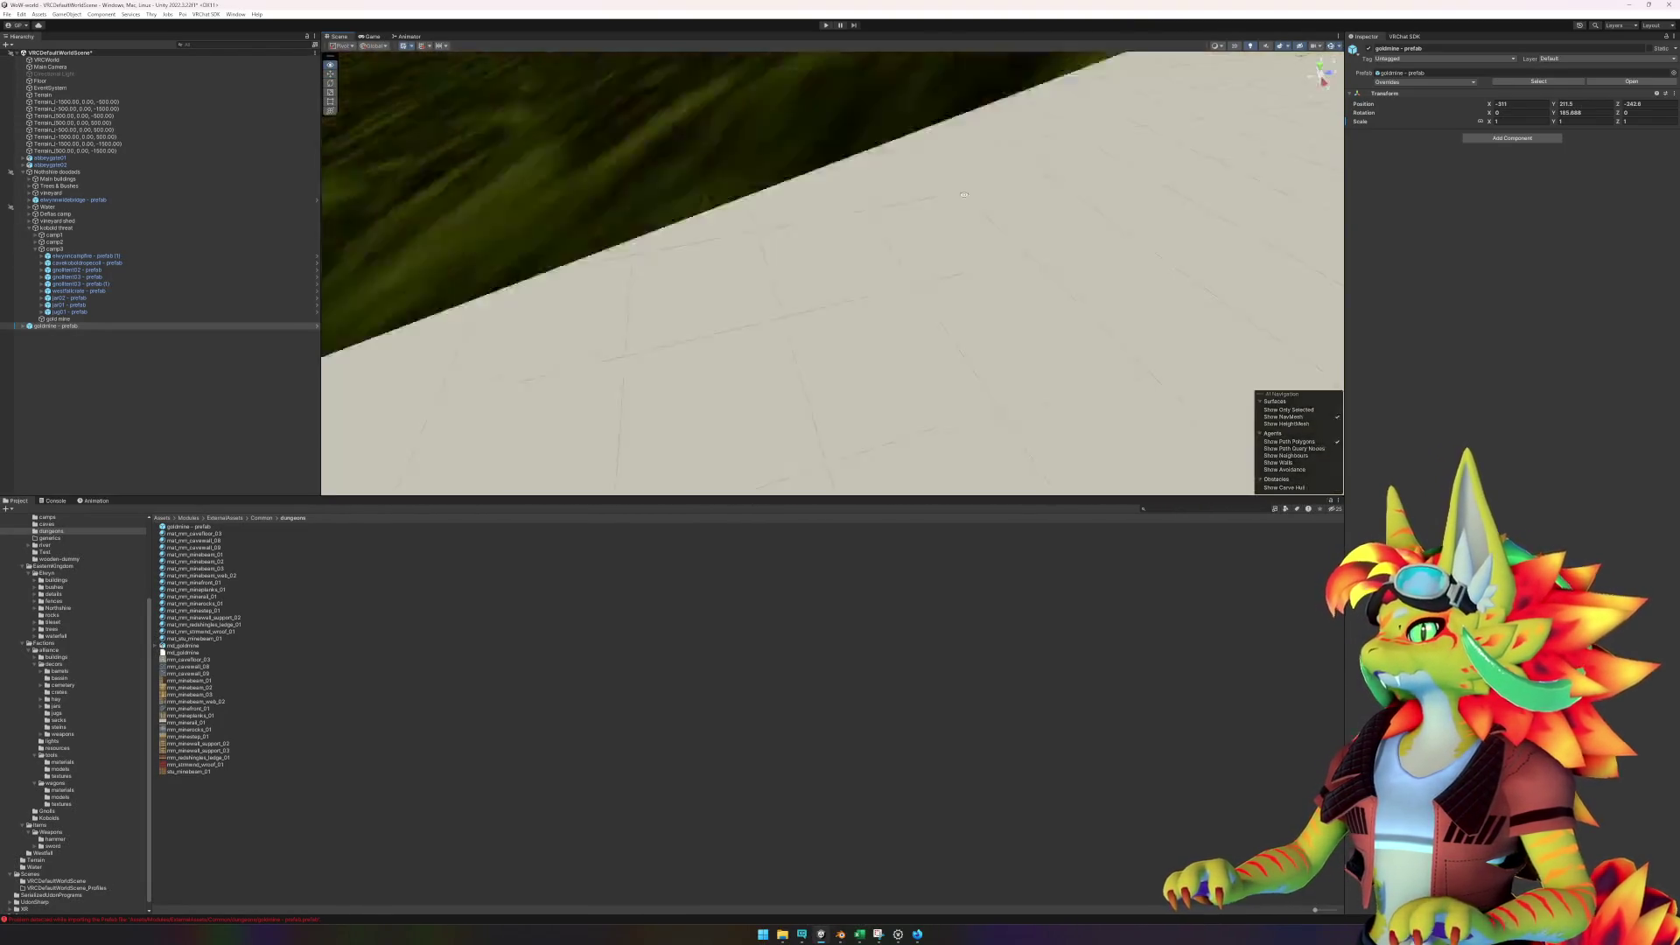
scroll(884, 271, down, 5)
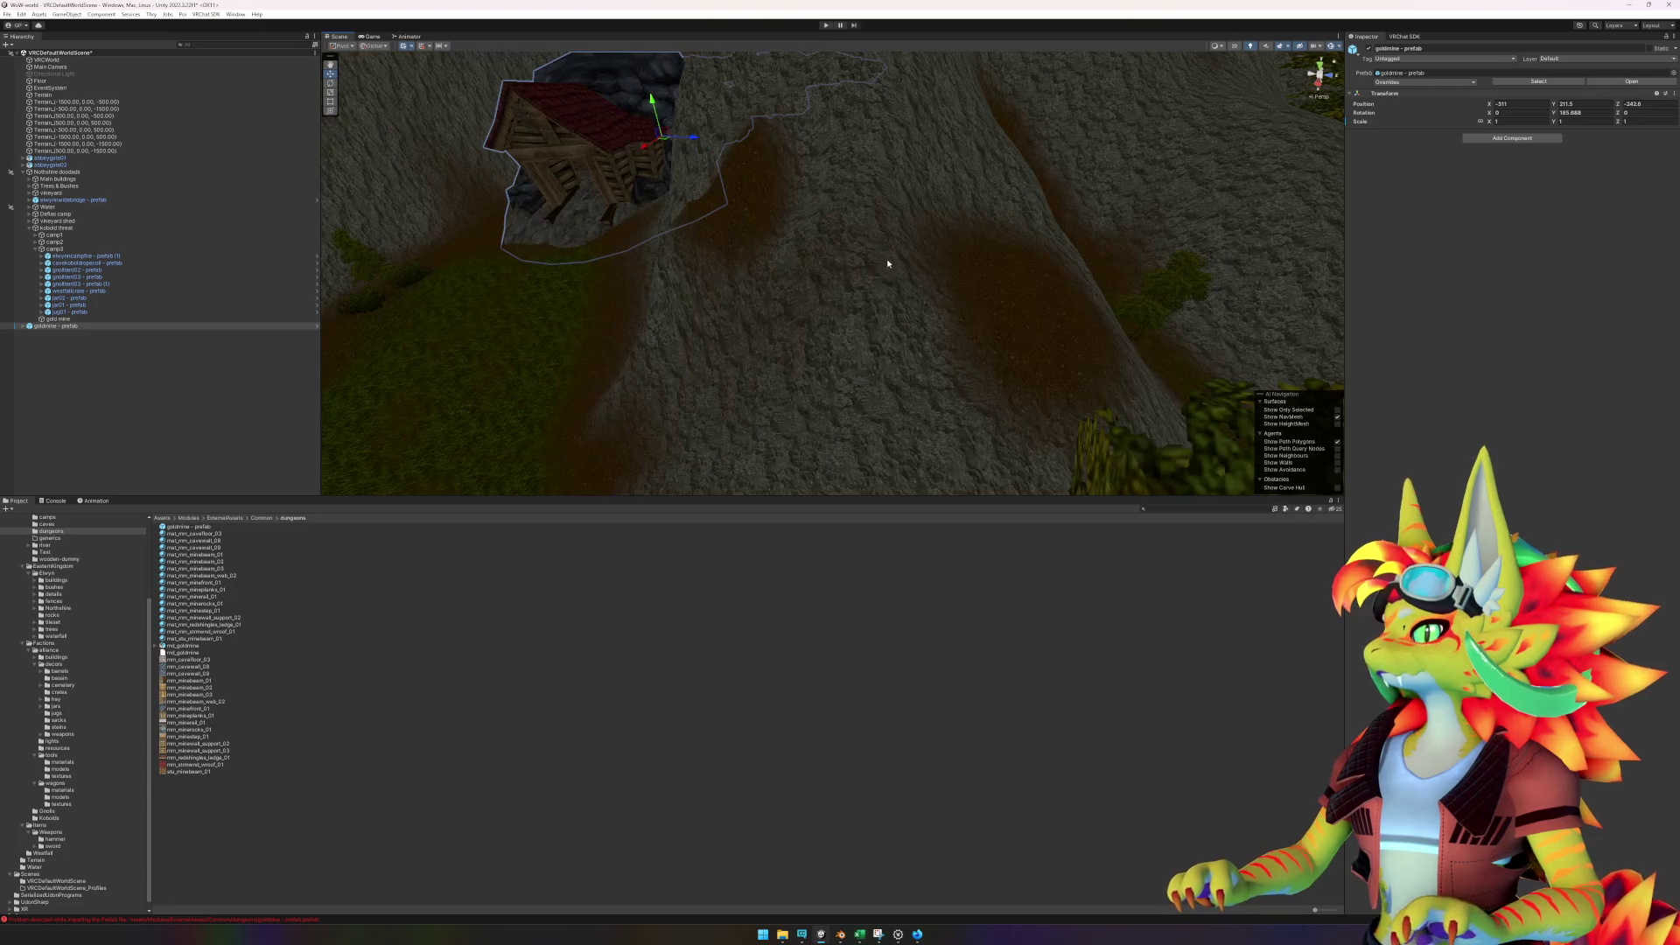
scroll(878, 251, up, 5)
scroll(910, 249, down, 5)
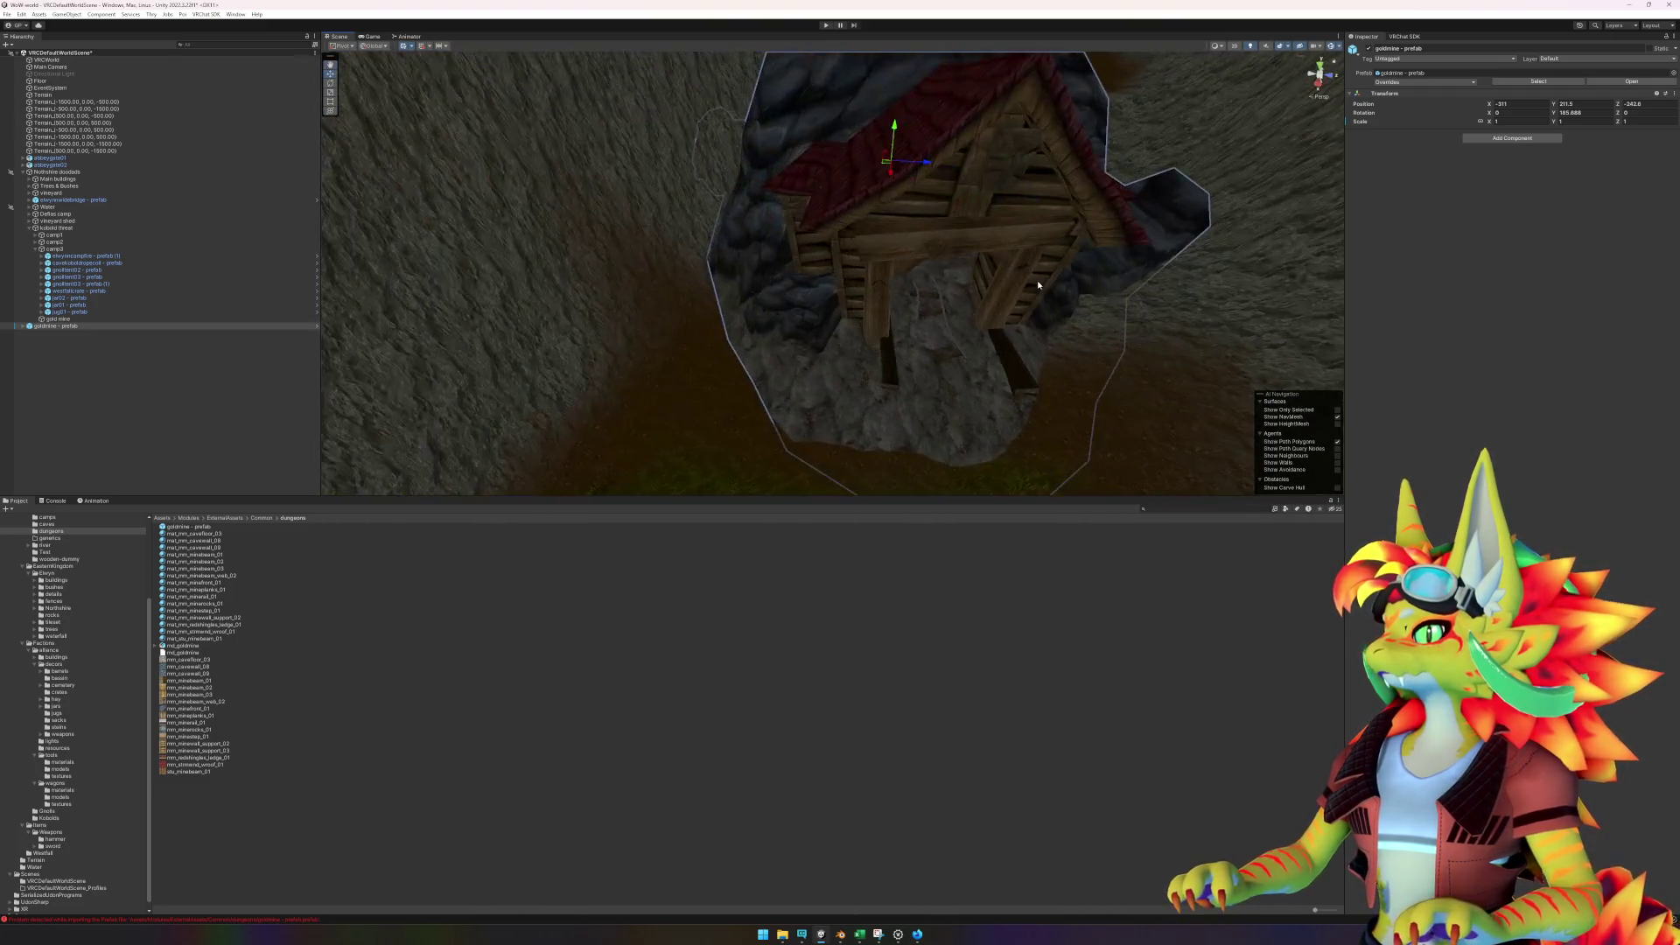
scroll(1036, 280, up, 5)
scroll(1019, 218, down, 3)
scroll(1022, 248, up, 8)
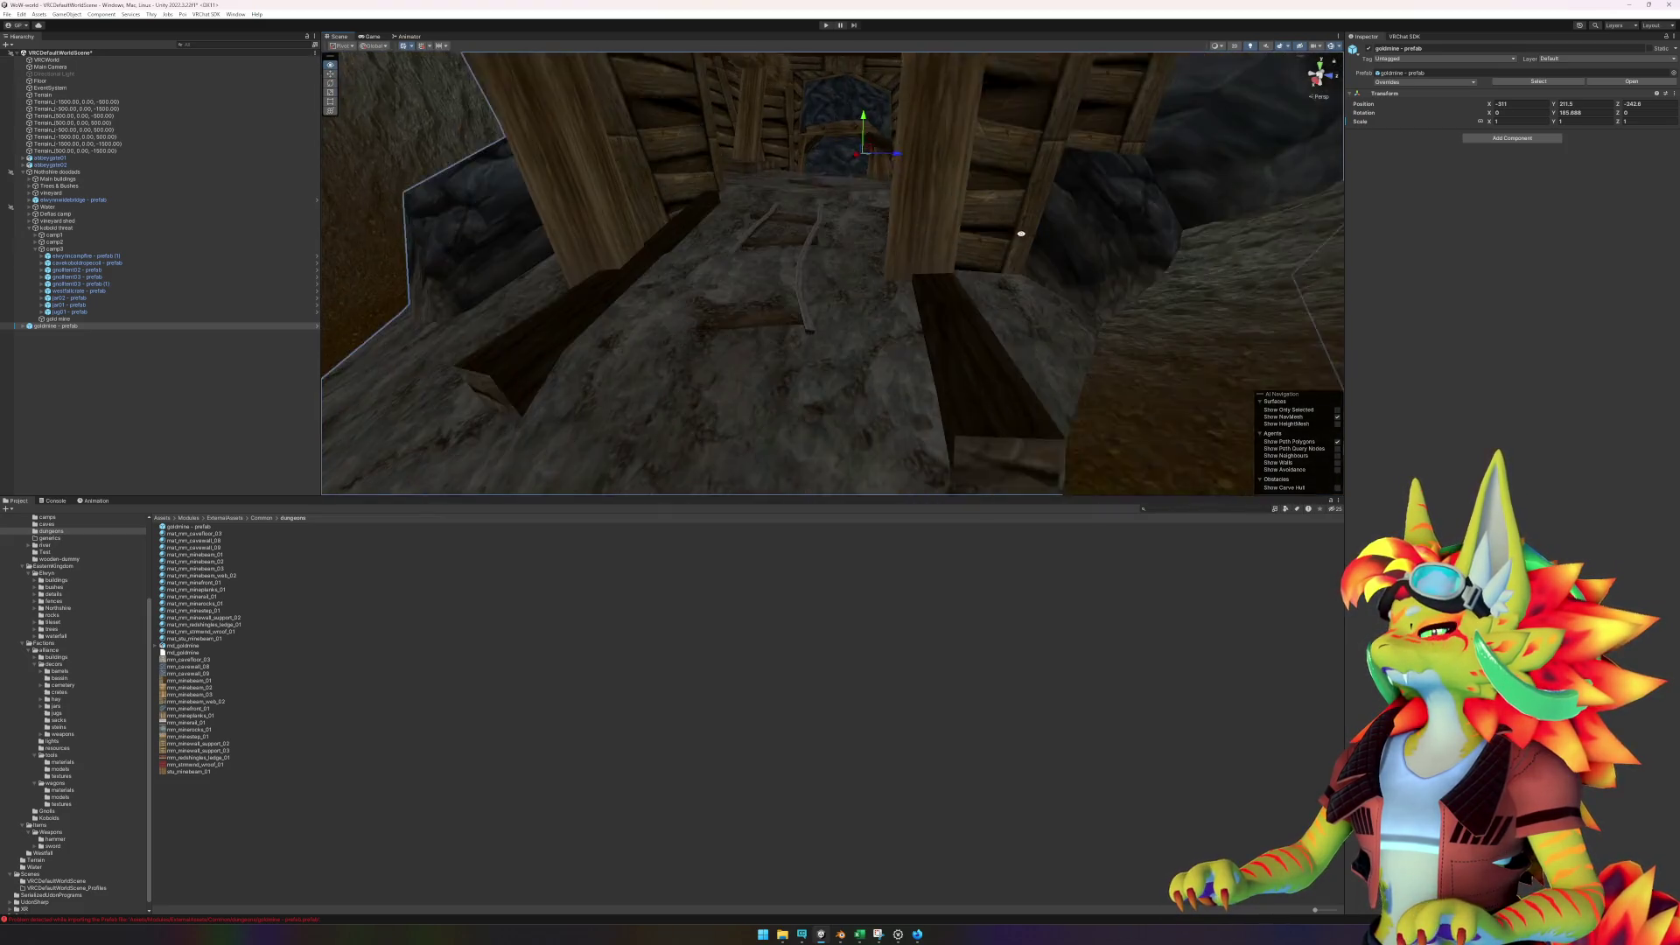
scroll(1021, 233, down, 3)
scroll(1017, 219, up, 8)
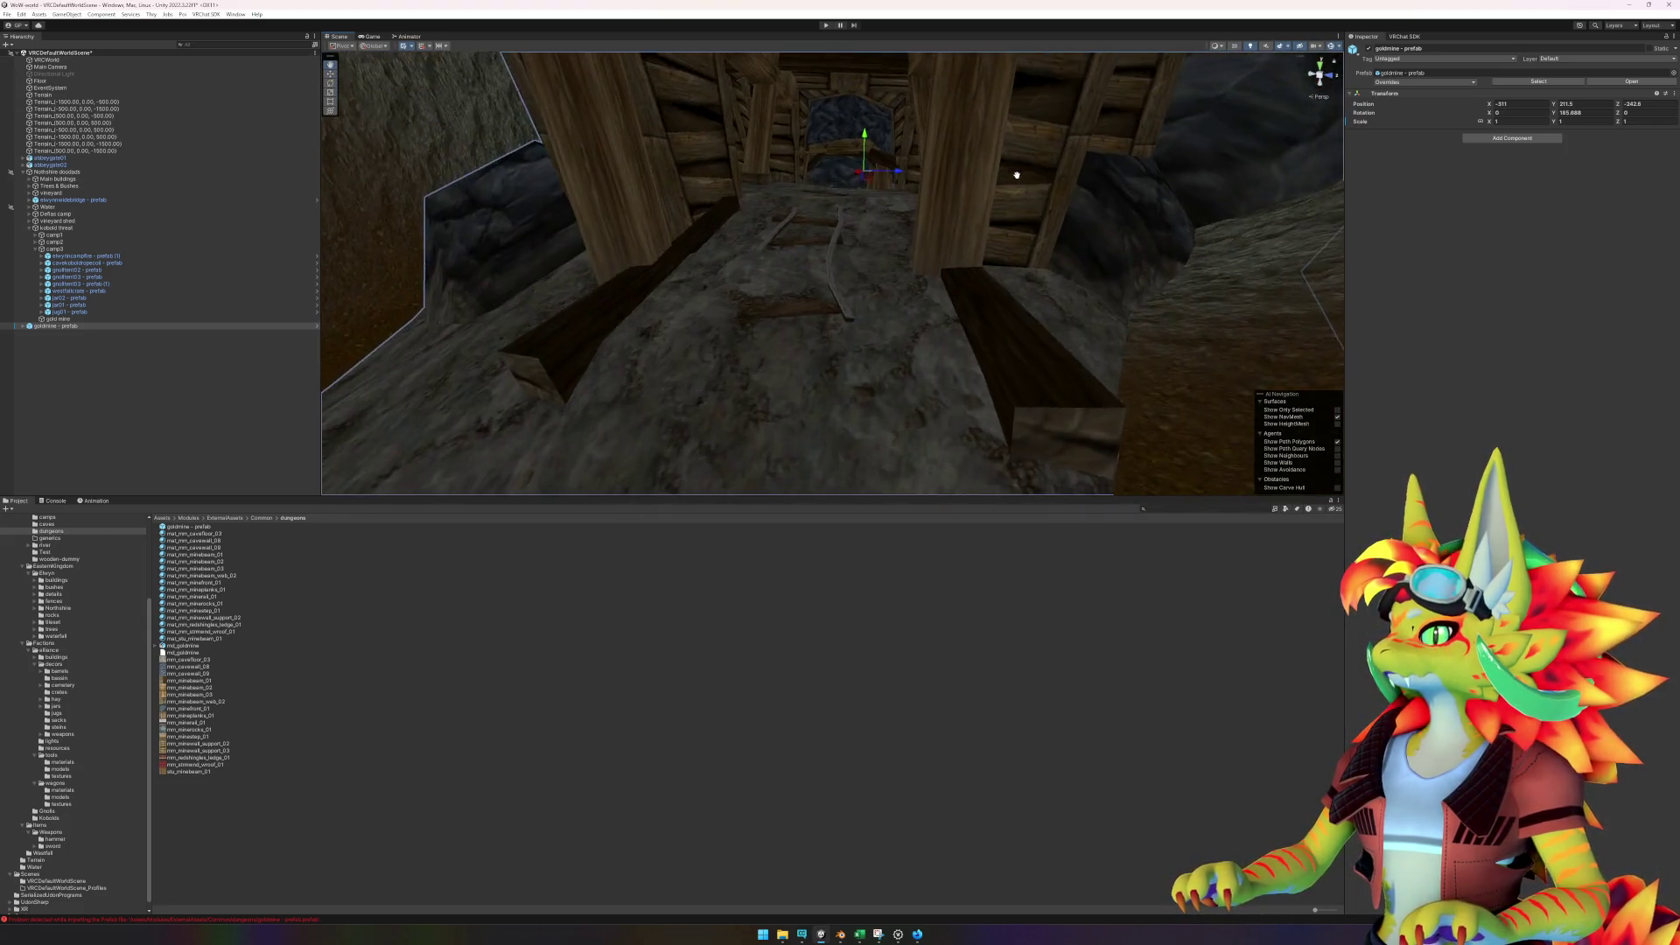
mouse_move(1014, 204)
mouse_down()
mouse_move(996, 199)
mouse_move(1012, 132)
mouse_move(997, 206)
mouse_move(813, 330)
mouse_move(690, 349)
mouse_move(639, 312)
mouse_move(644, 337)
mouse_up()
mouse_move(902, 246)
mouse_down()
mouse_move(902, 262)
mouse_move(906, 205)
mouse_move(902, 235)
mouse_up()
- Lower the goldmine into the hillside, raise it slightly, then nudge it sideways and along its depth
scroll(902, 237, down, 10)
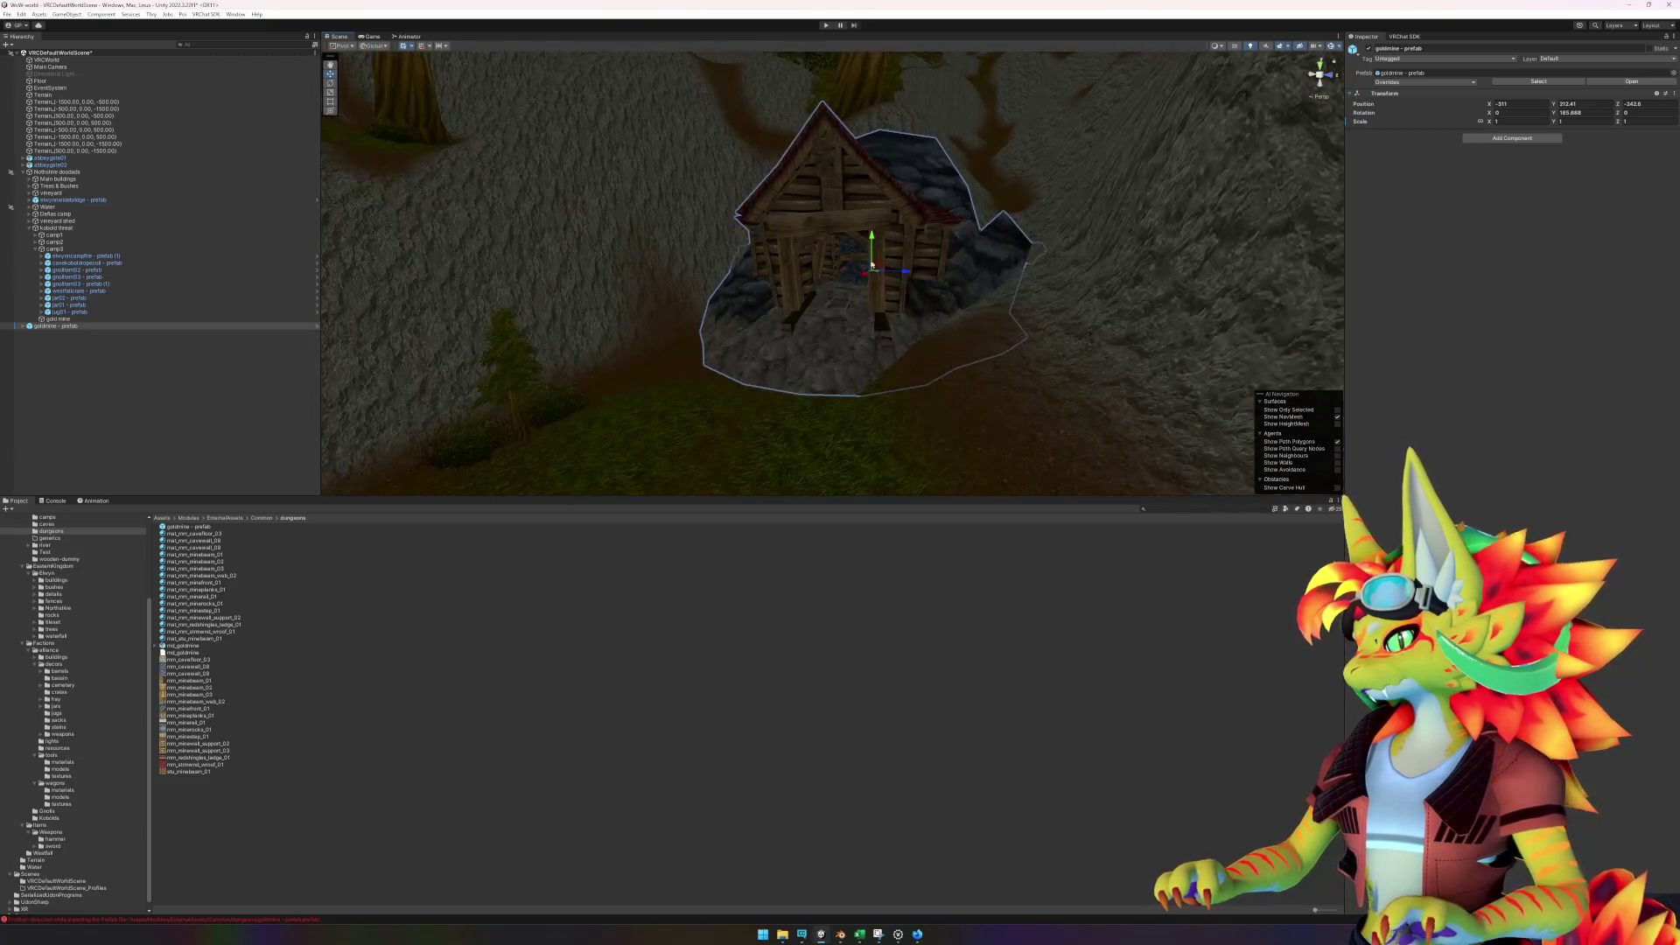
drag(863, 255, 855, 325)
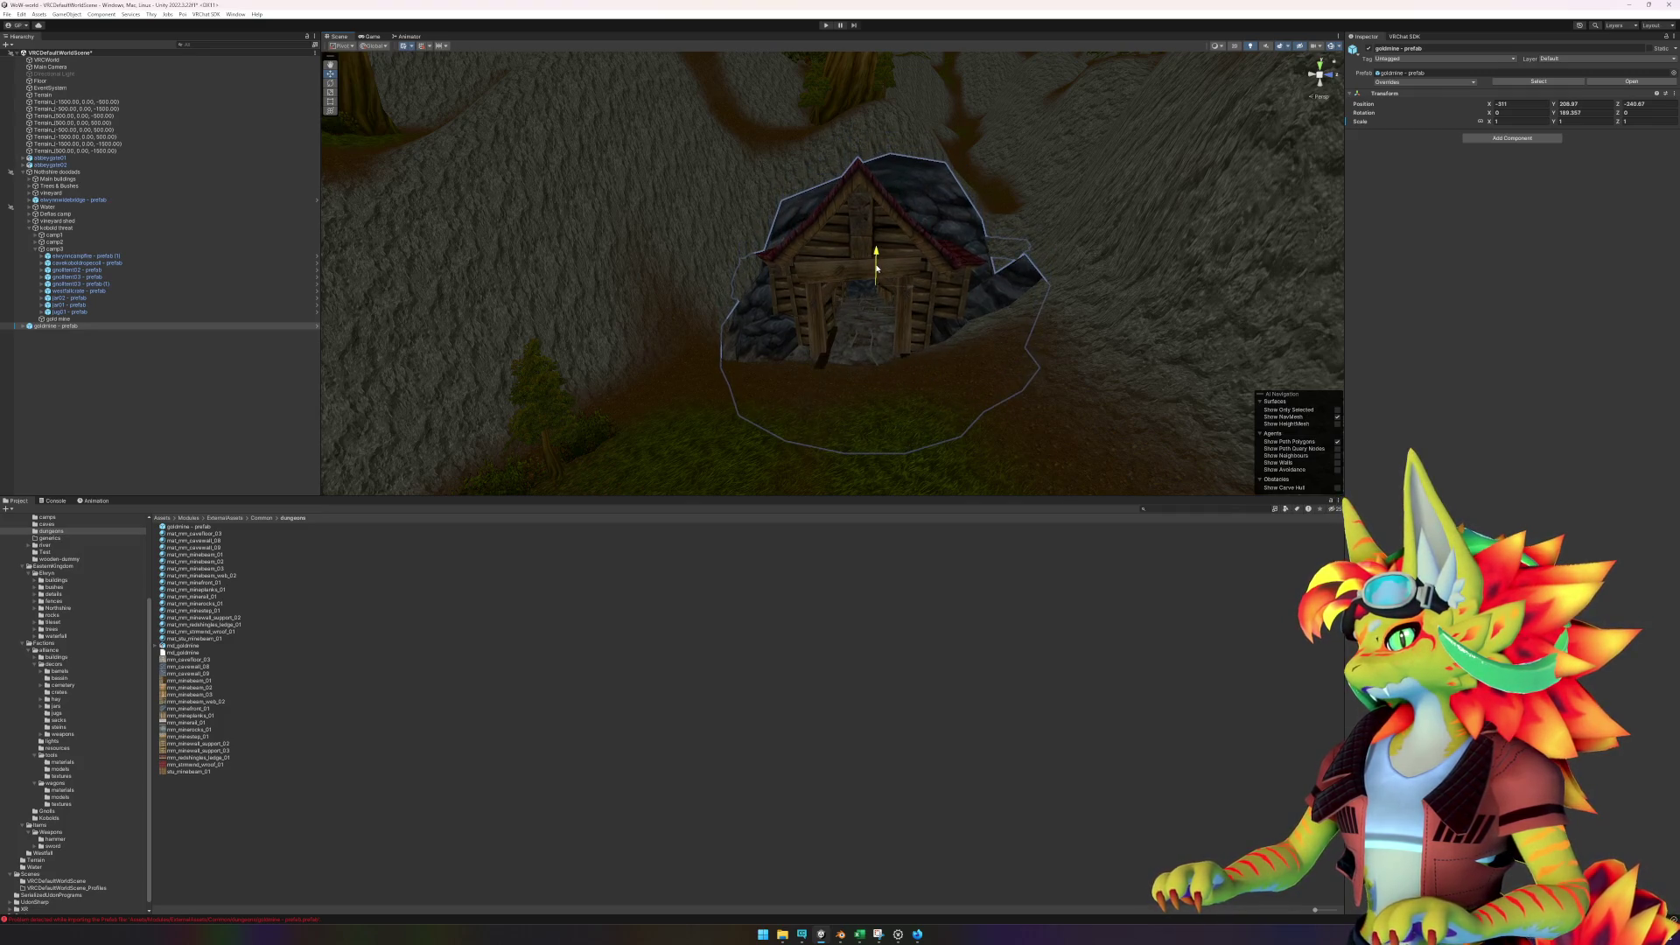
mouse_move(875, 272)
mouse_down()
mouse_move(876, 256)
mouse_move(888, 319)
mouse_move(866, 359)
mouse_move(825, 369)
mouse_move(867, 351)
mouse_up()
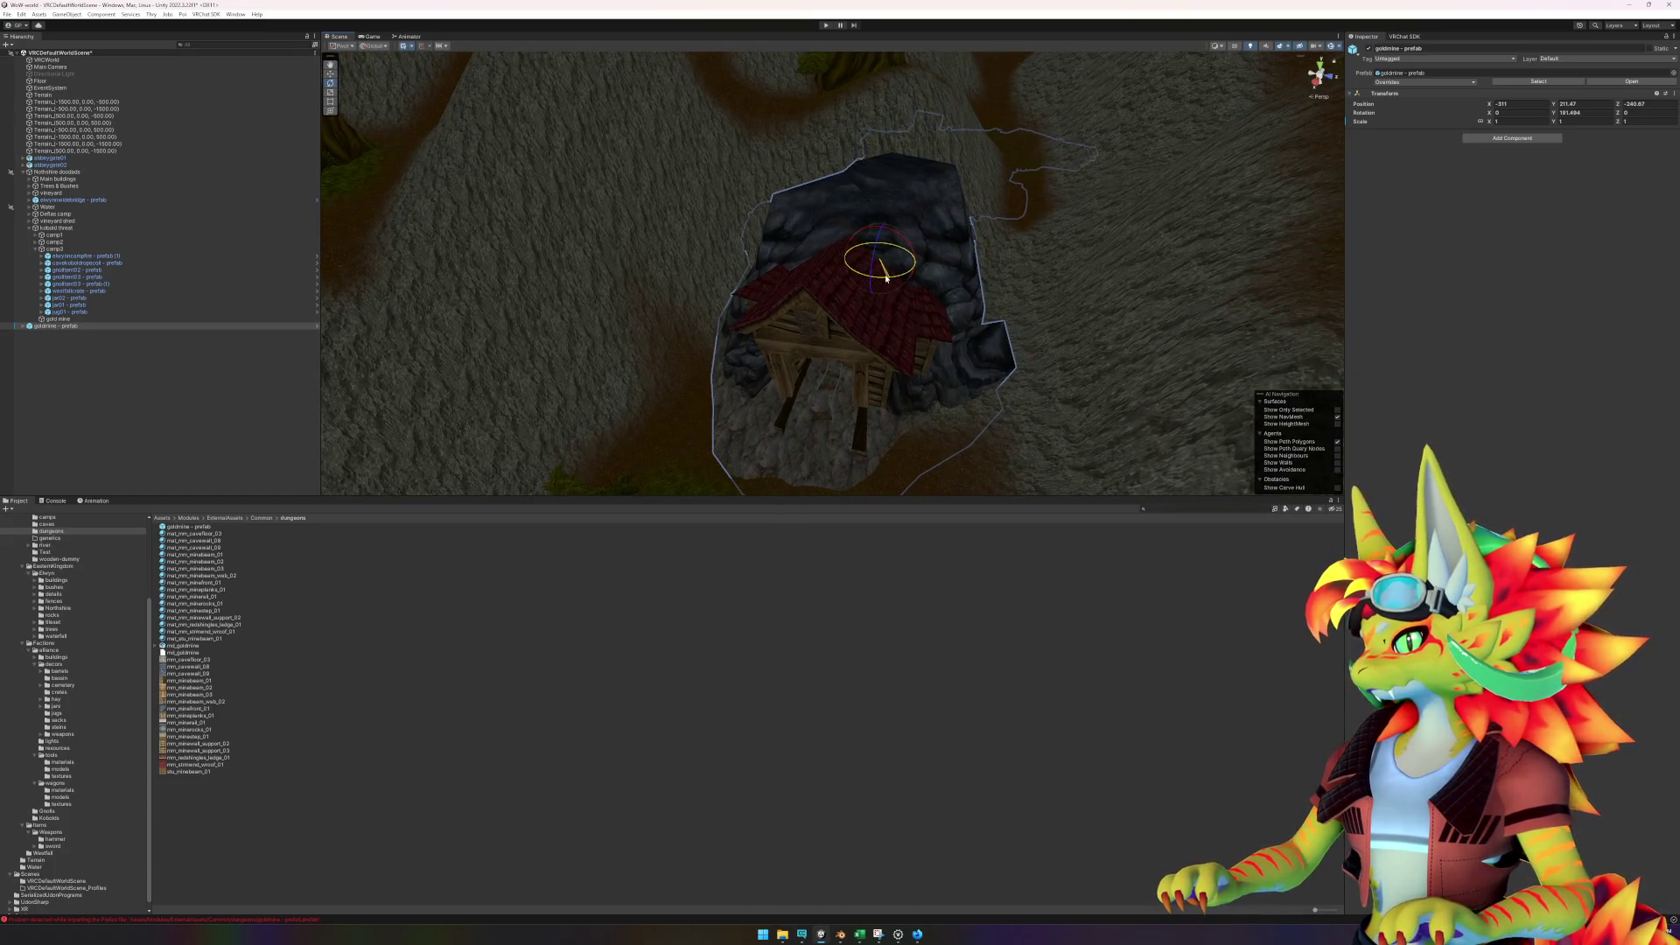
mouse_move(886, 267)
mouse_down()
mouse_move(902, 272)
mouse_move(872, 259)
mouse_move(894, 287)
mouse_move(870, 240)
mouse_move(861, 307)
mouse_move(908, 308)
mouse_move(886, 338)
mouse_move(889, 307)
mouse_move(835, 312)
mouse_move(806, 349)
mouse_move(874, 348)
mouse_up()
mouse_move(935, 289)
mouse_down()
mouse_move(952, 287)
mouse_move(932, 309)
mouse_move(929, 262)
mouse_up()
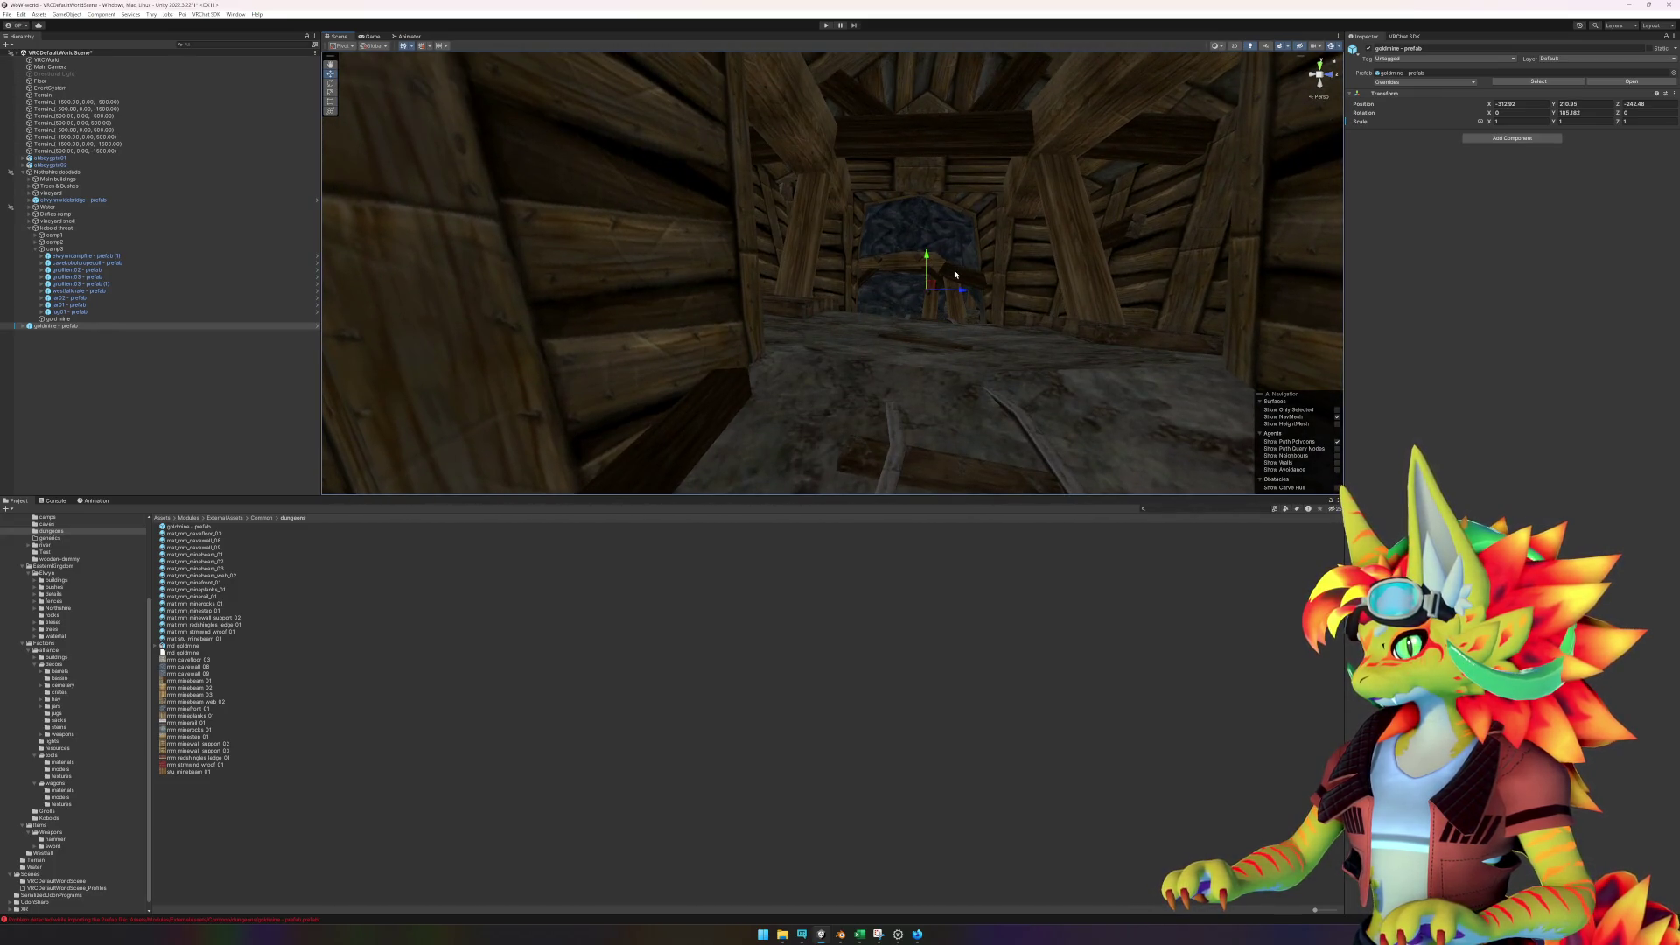
- Undo the accidental move of the goldmine's inner default mesh
click(956, 289)
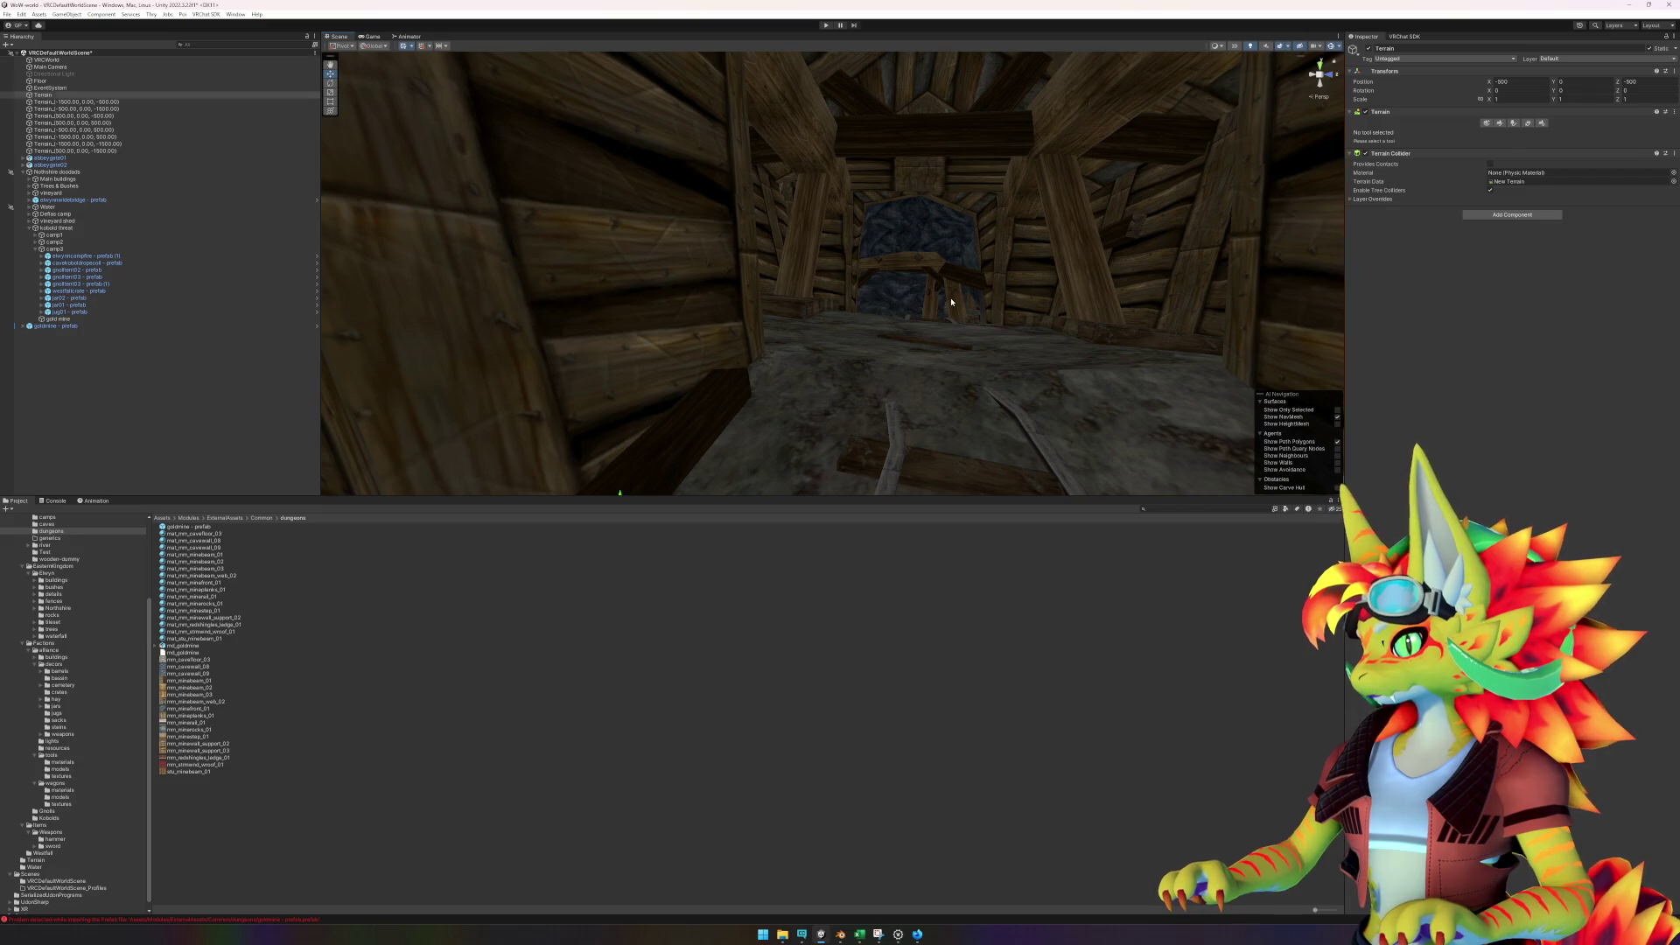
click(961, 289)
drag(962, 290, 976, 291)
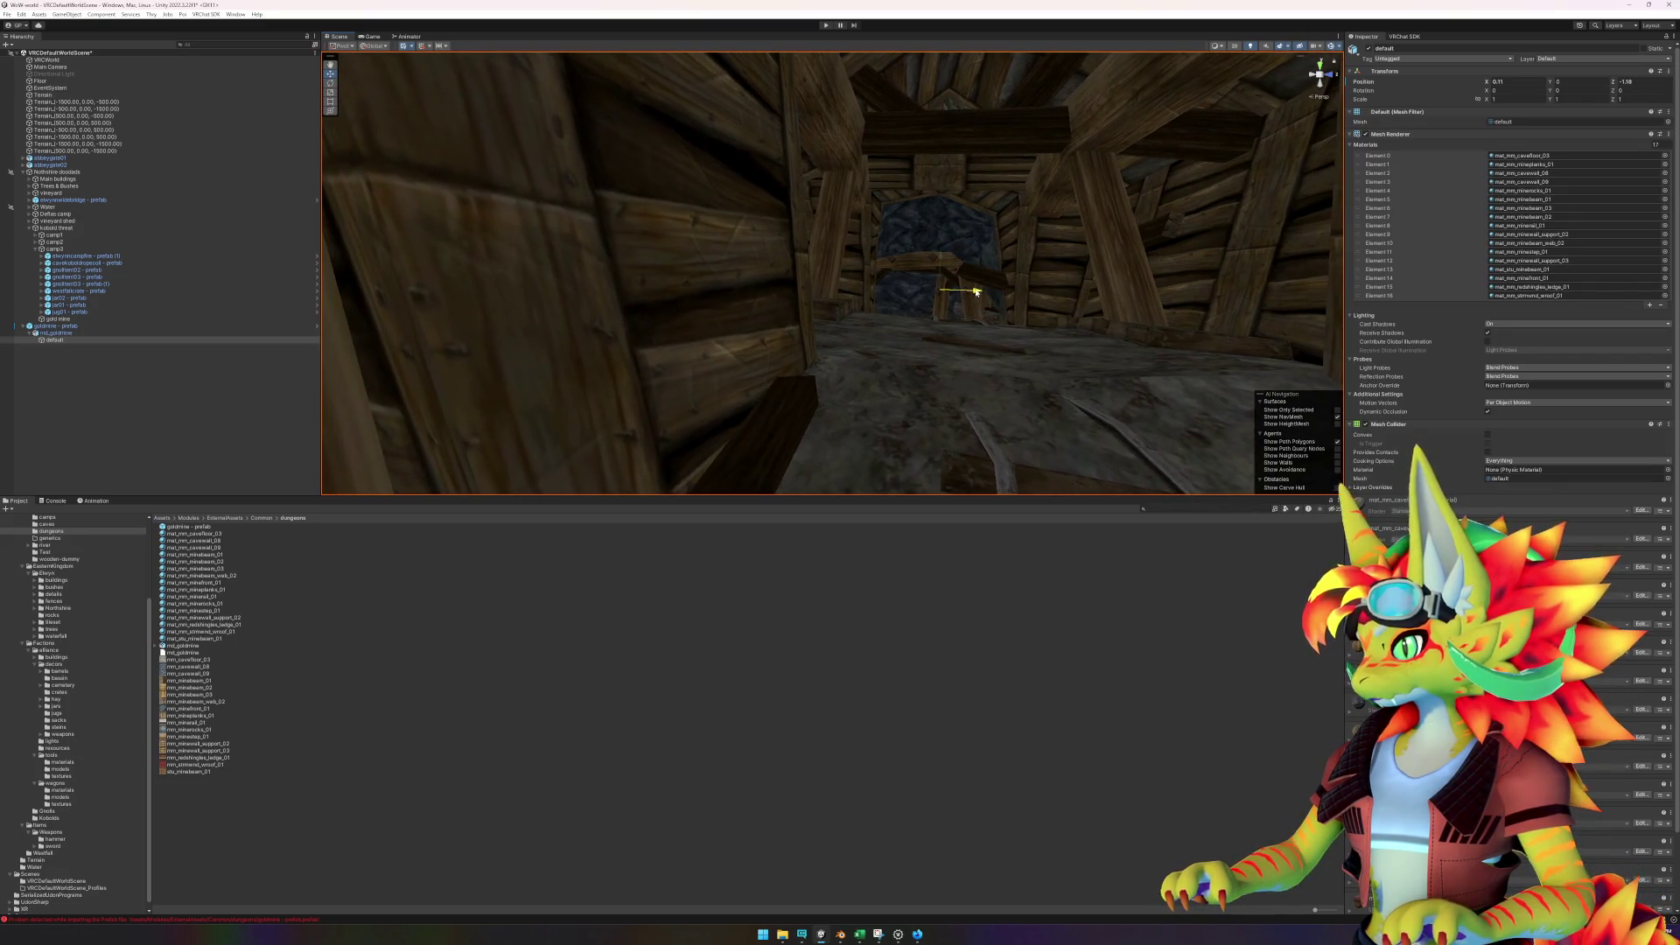
key(ctrl+z)
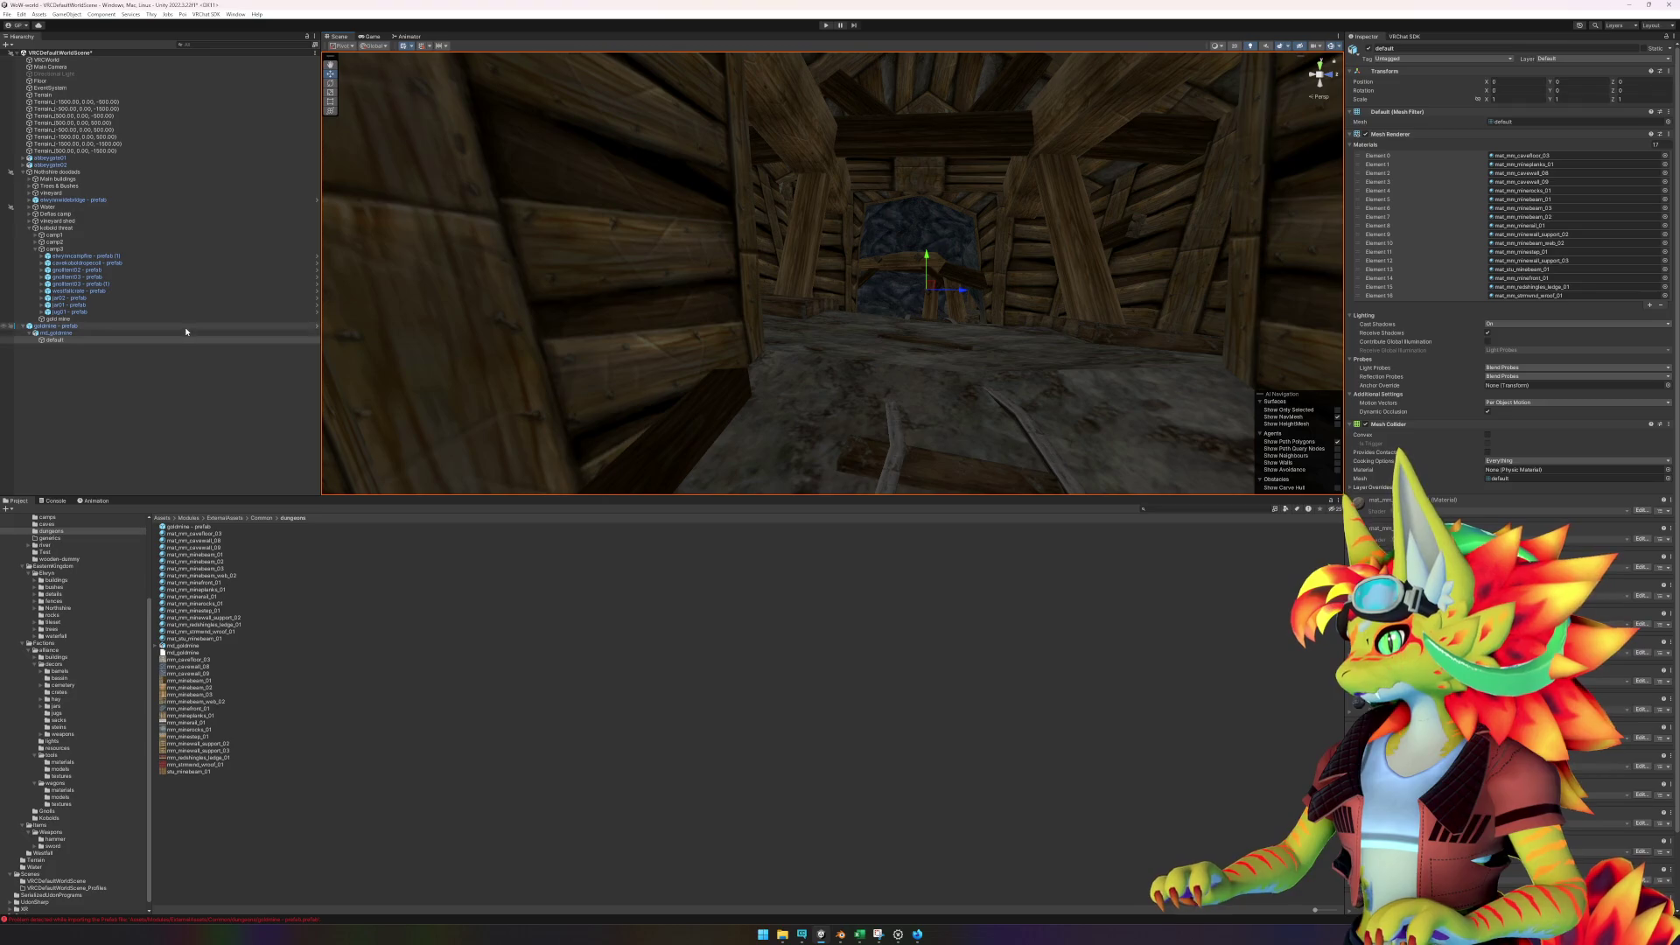
- Select the whole goldmine prefab and sink it about two units lower
click(185, 326)
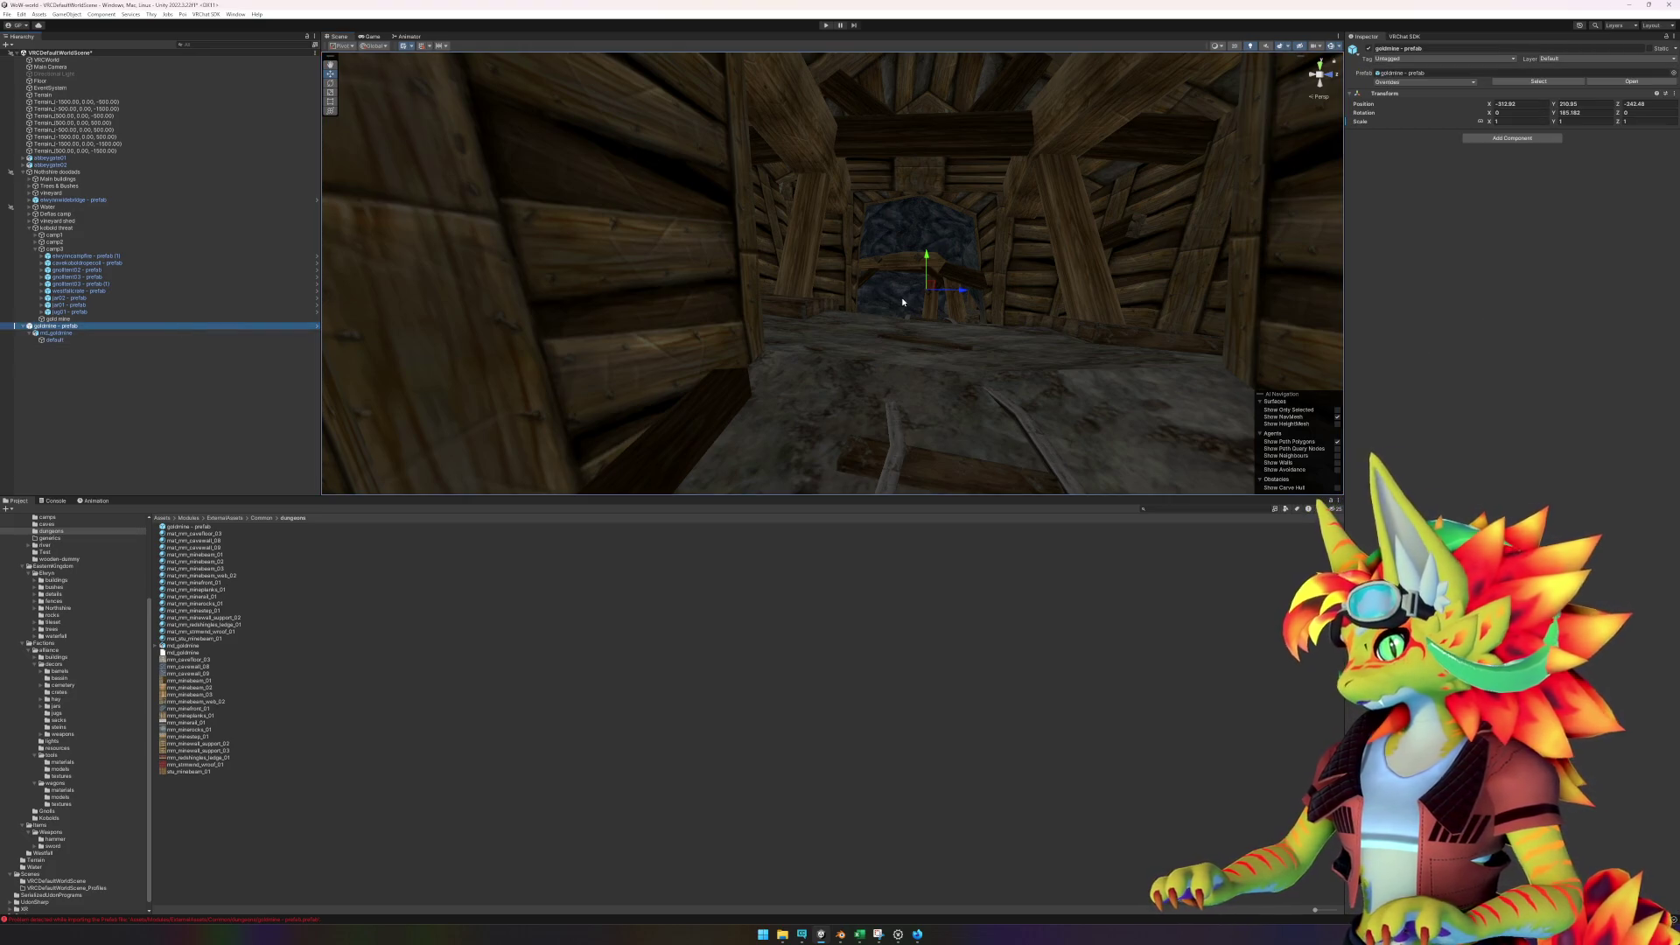
click(960, 292)
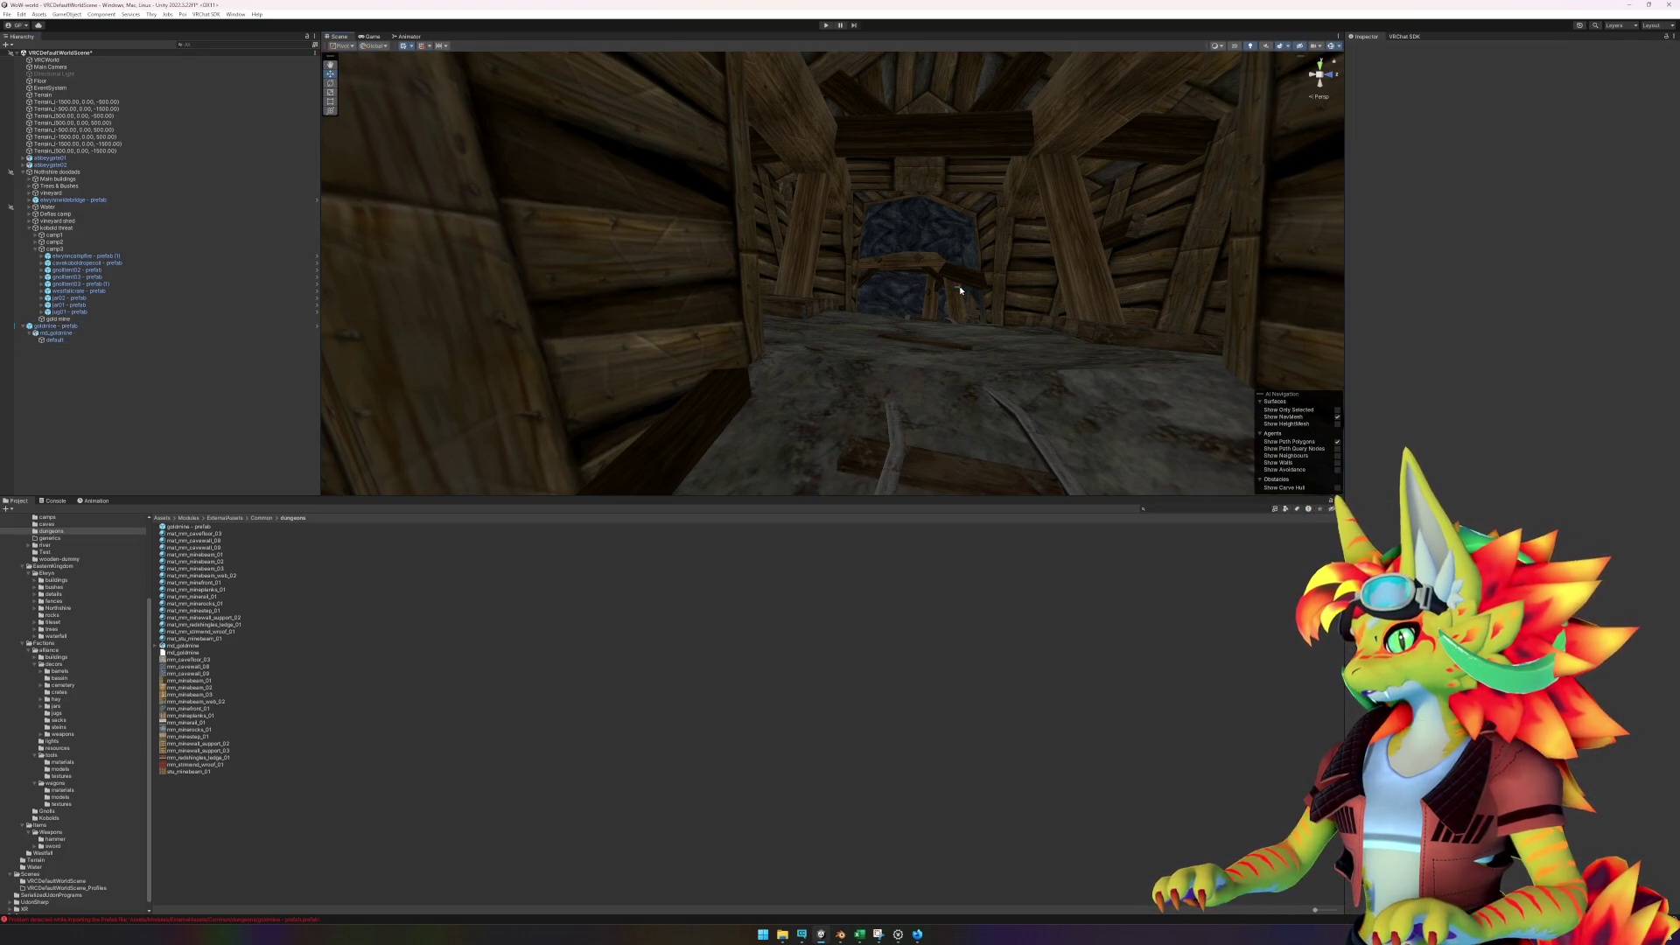
click(183, 326)
scroll(961, 292, up, 5)
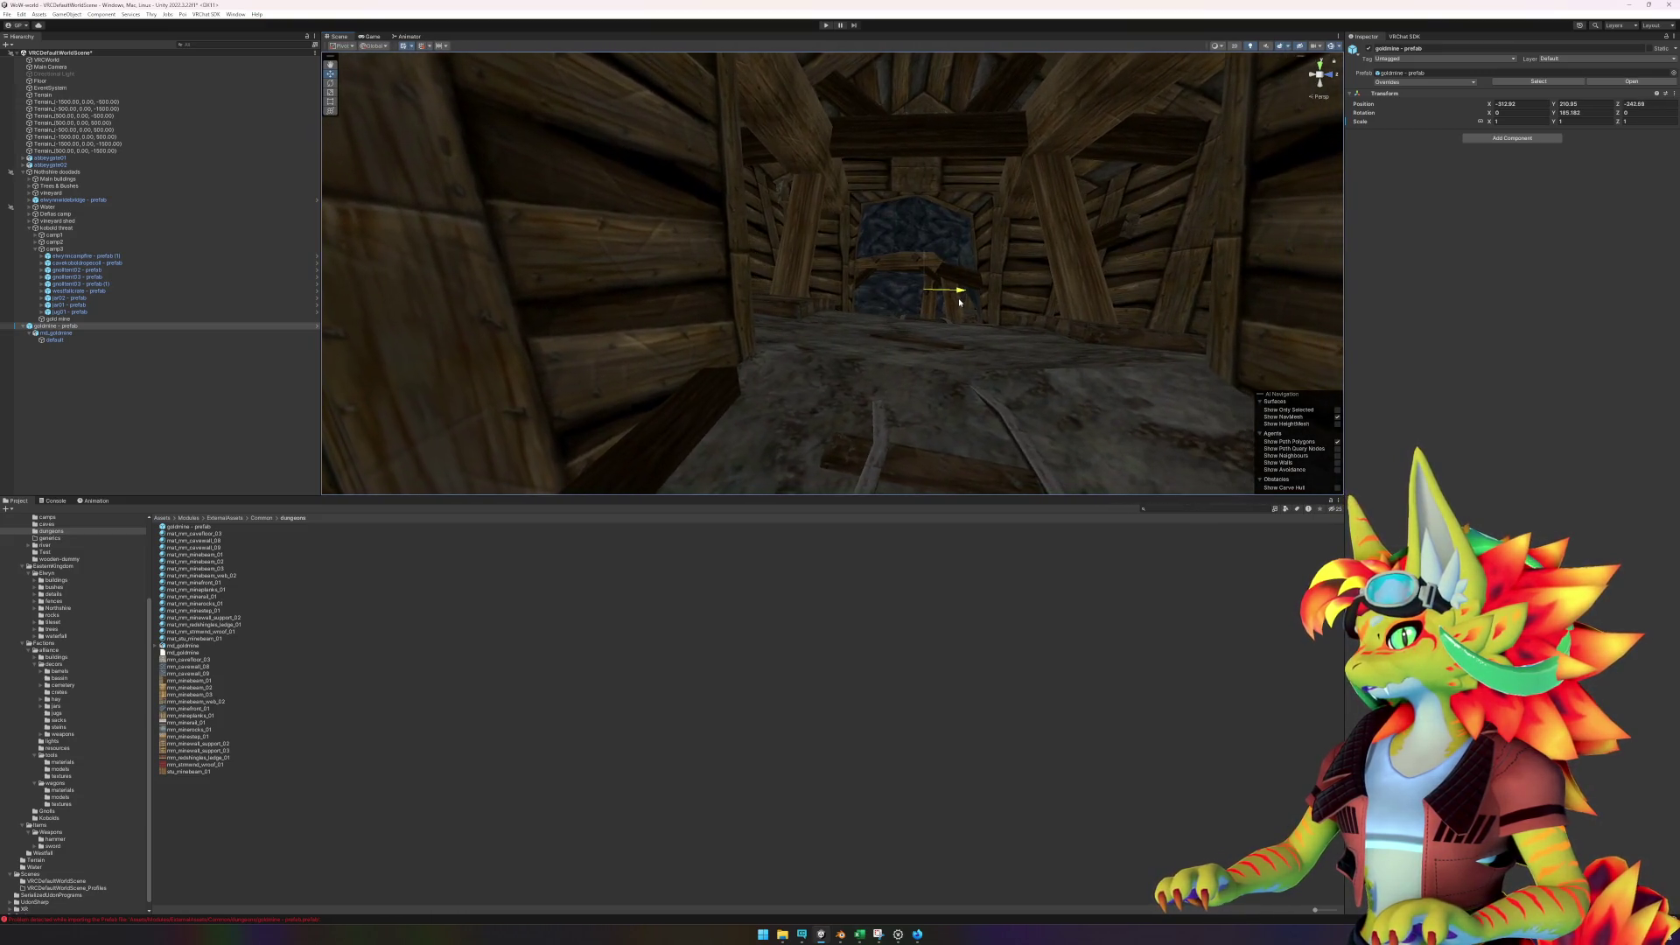
mouse_move(925, 270)
mouse_down()
mouse_move(927, 294)
mouse_move(962, 303)
mouse_up()
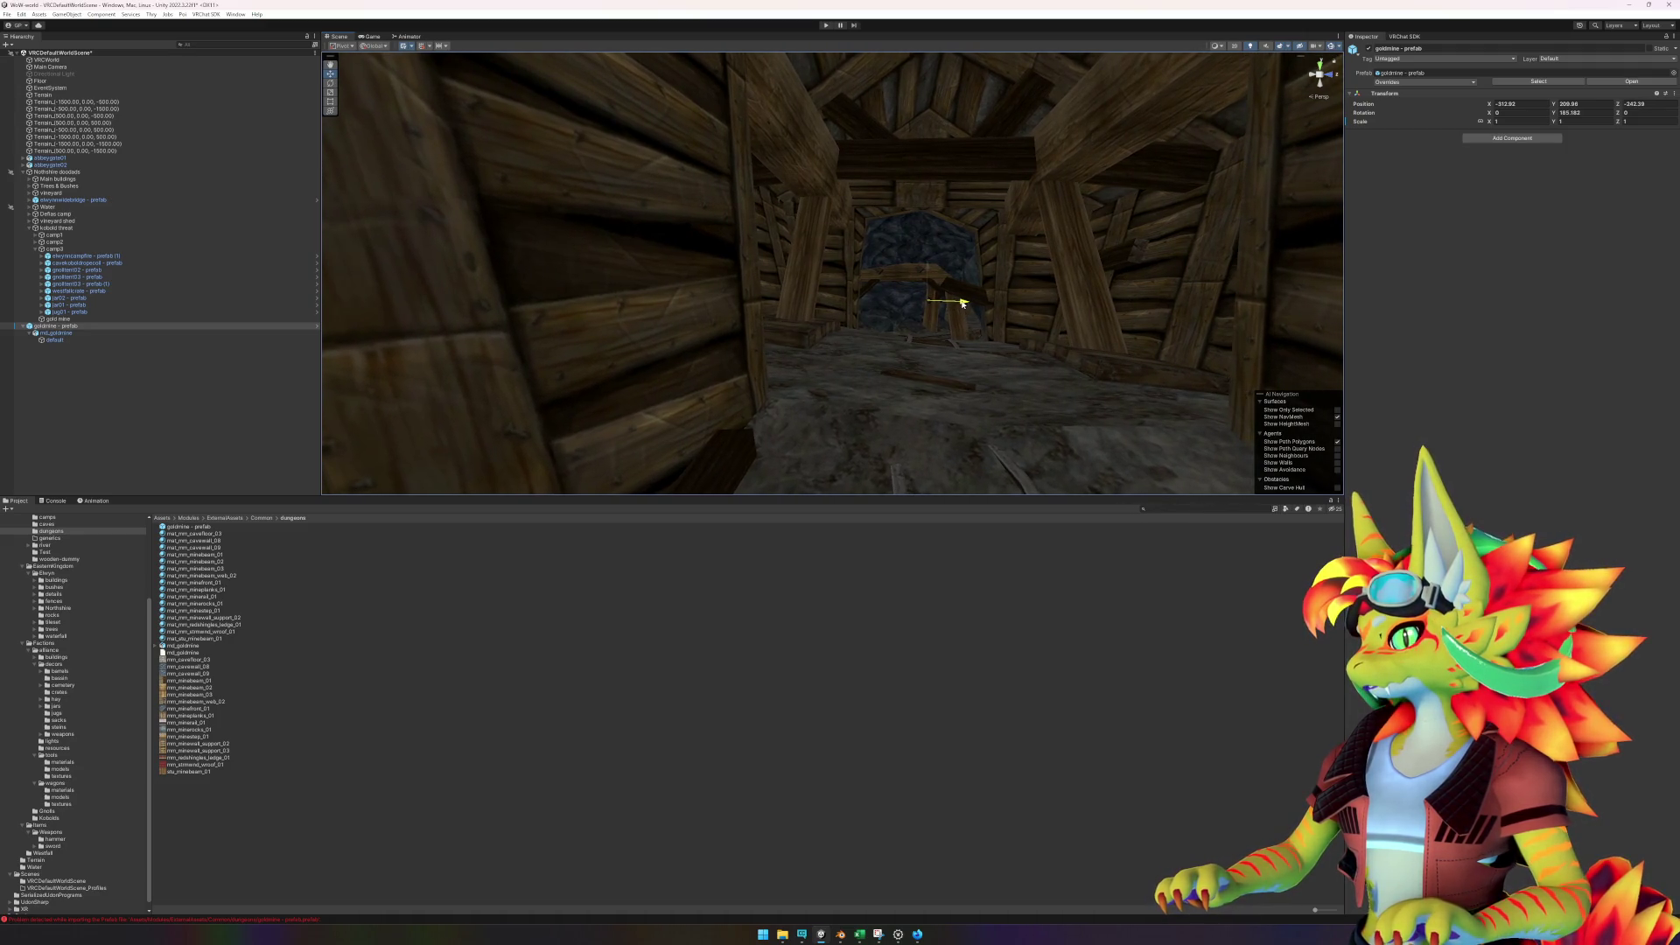
scroll(962, 304, down, 10)
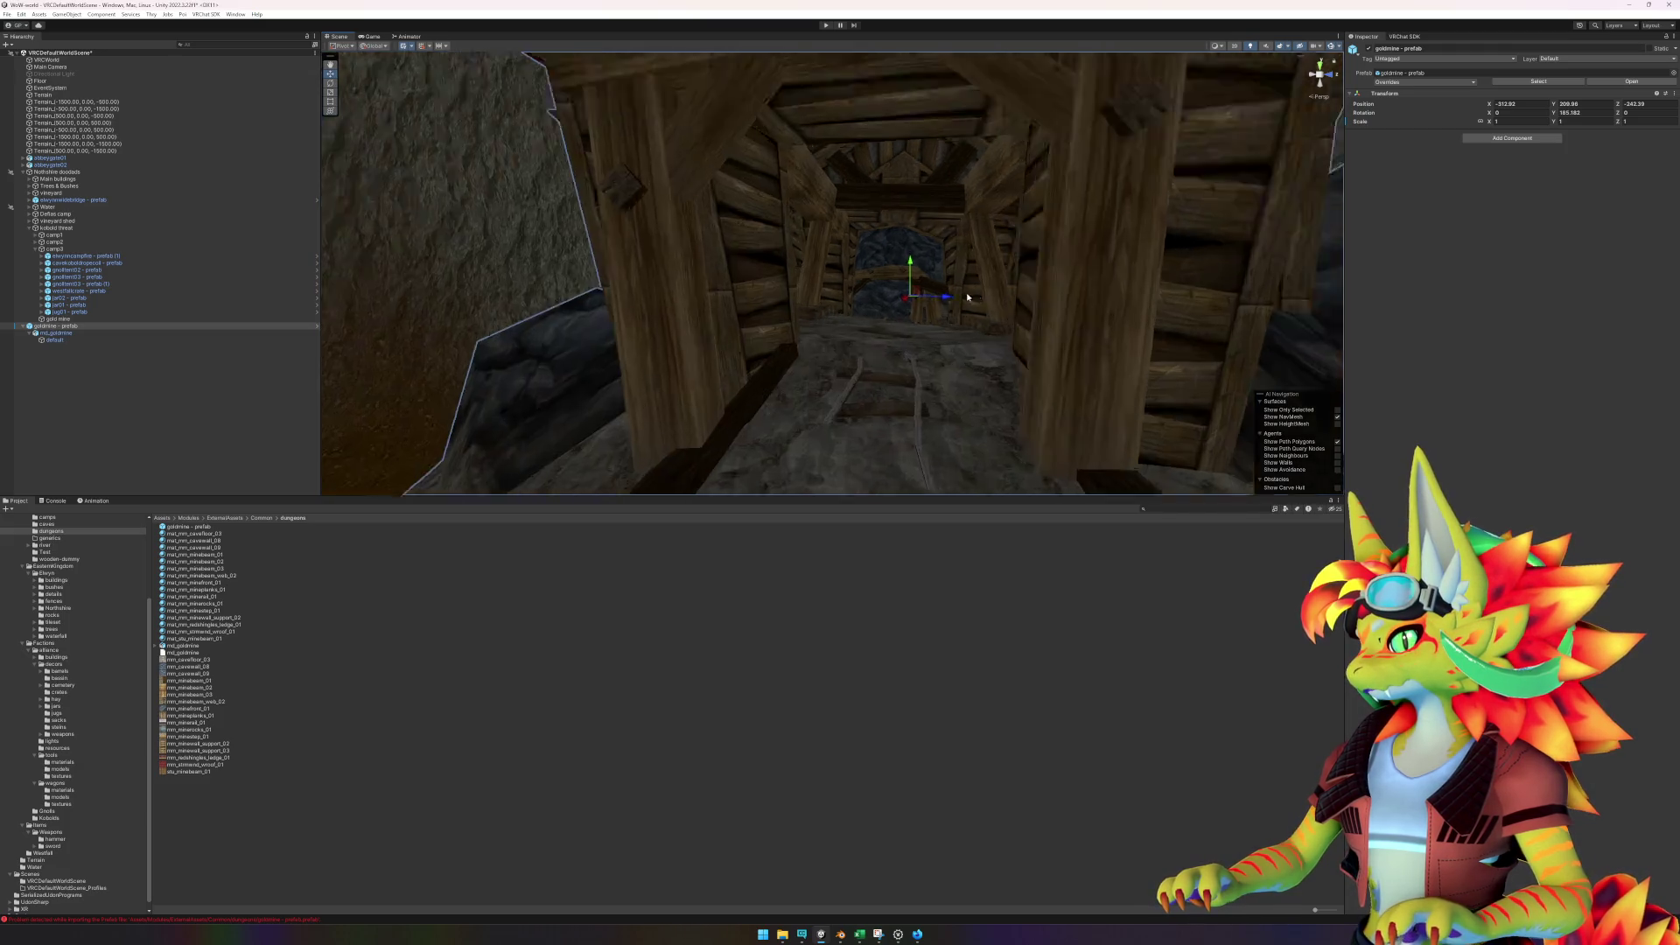
drag(1035, 344, 1052, 377)
click(734, 443)
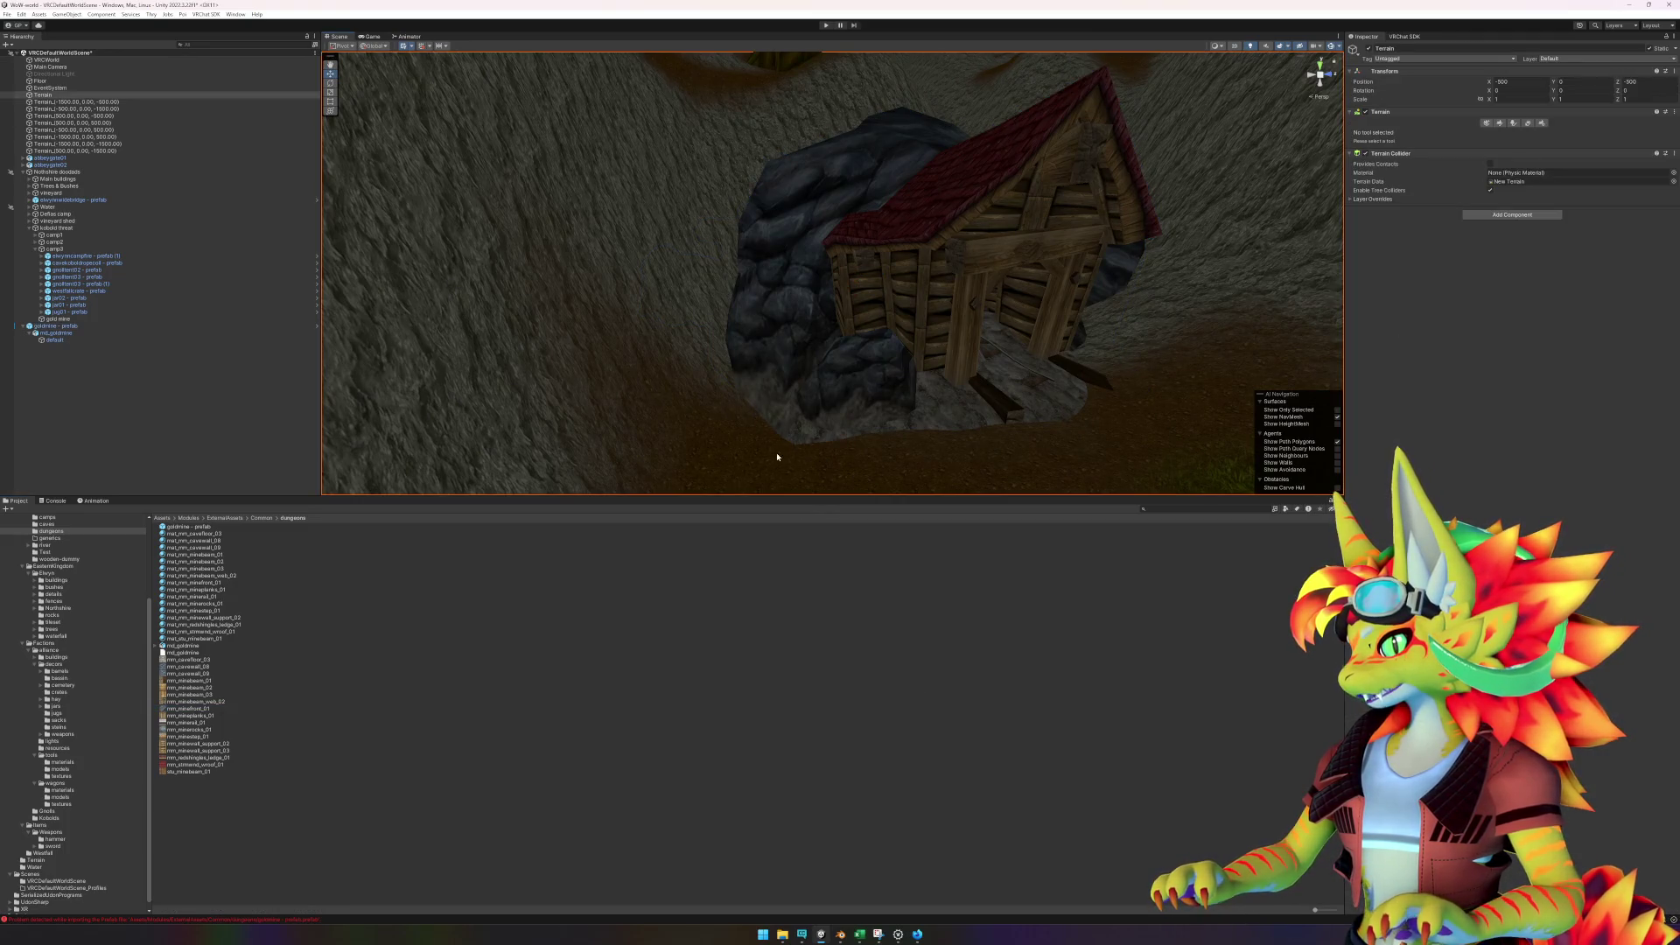
- Choose the Smooth Height terrain brush and view the ground at the mine doorway
click(1499, 124)
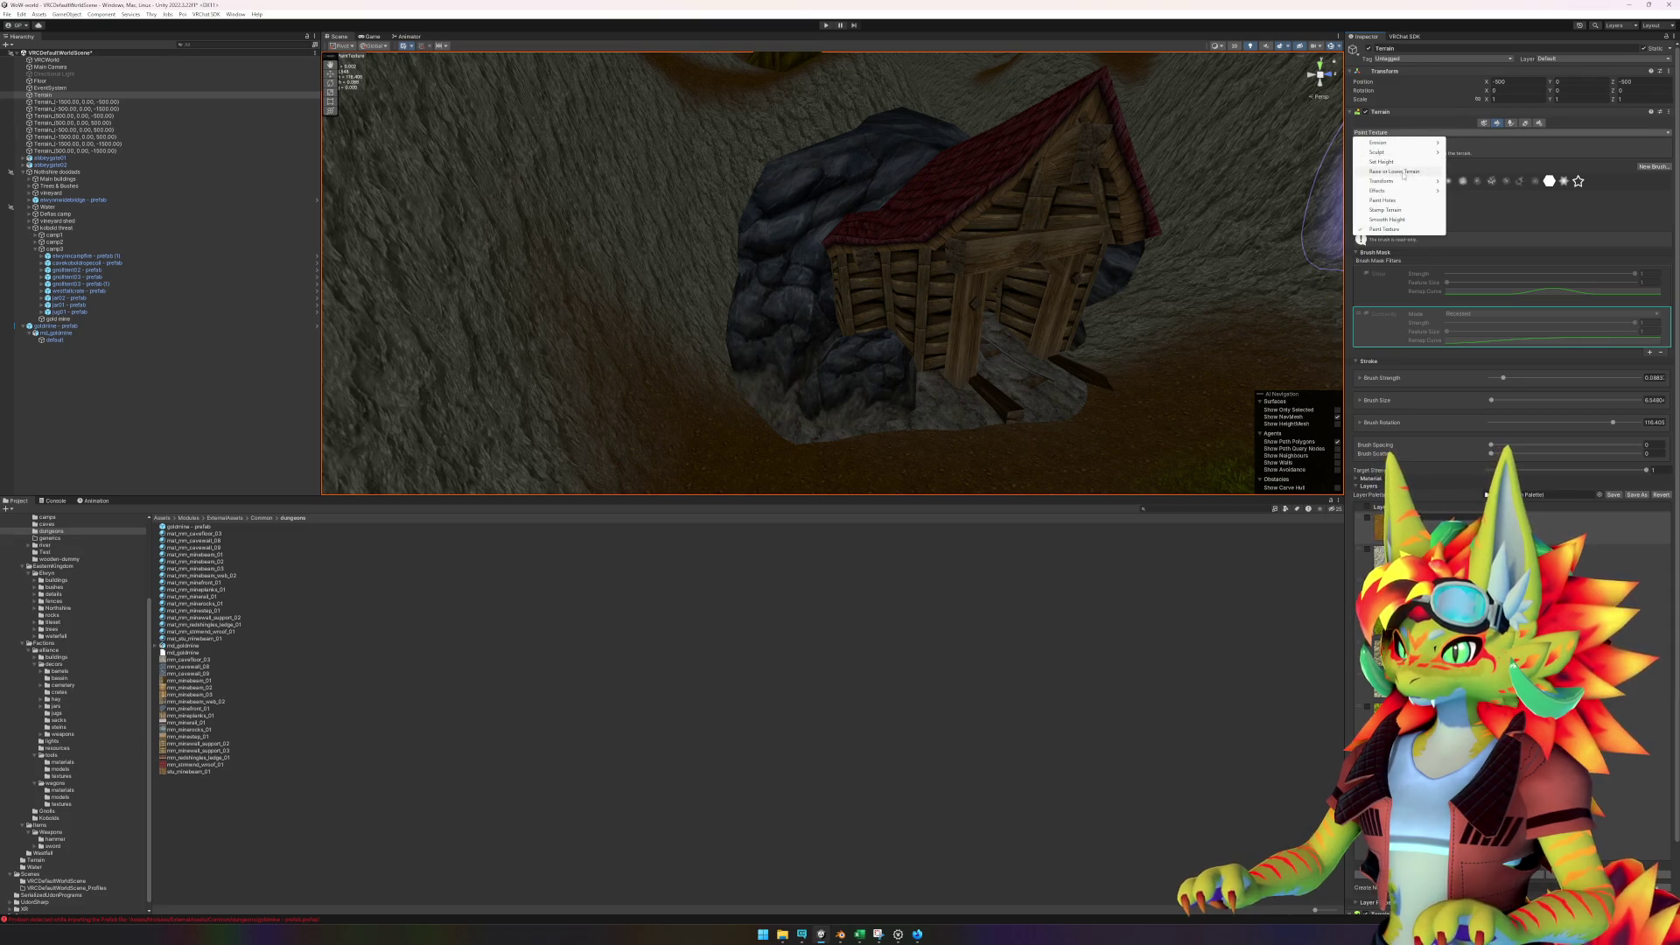
click(1403, 172)
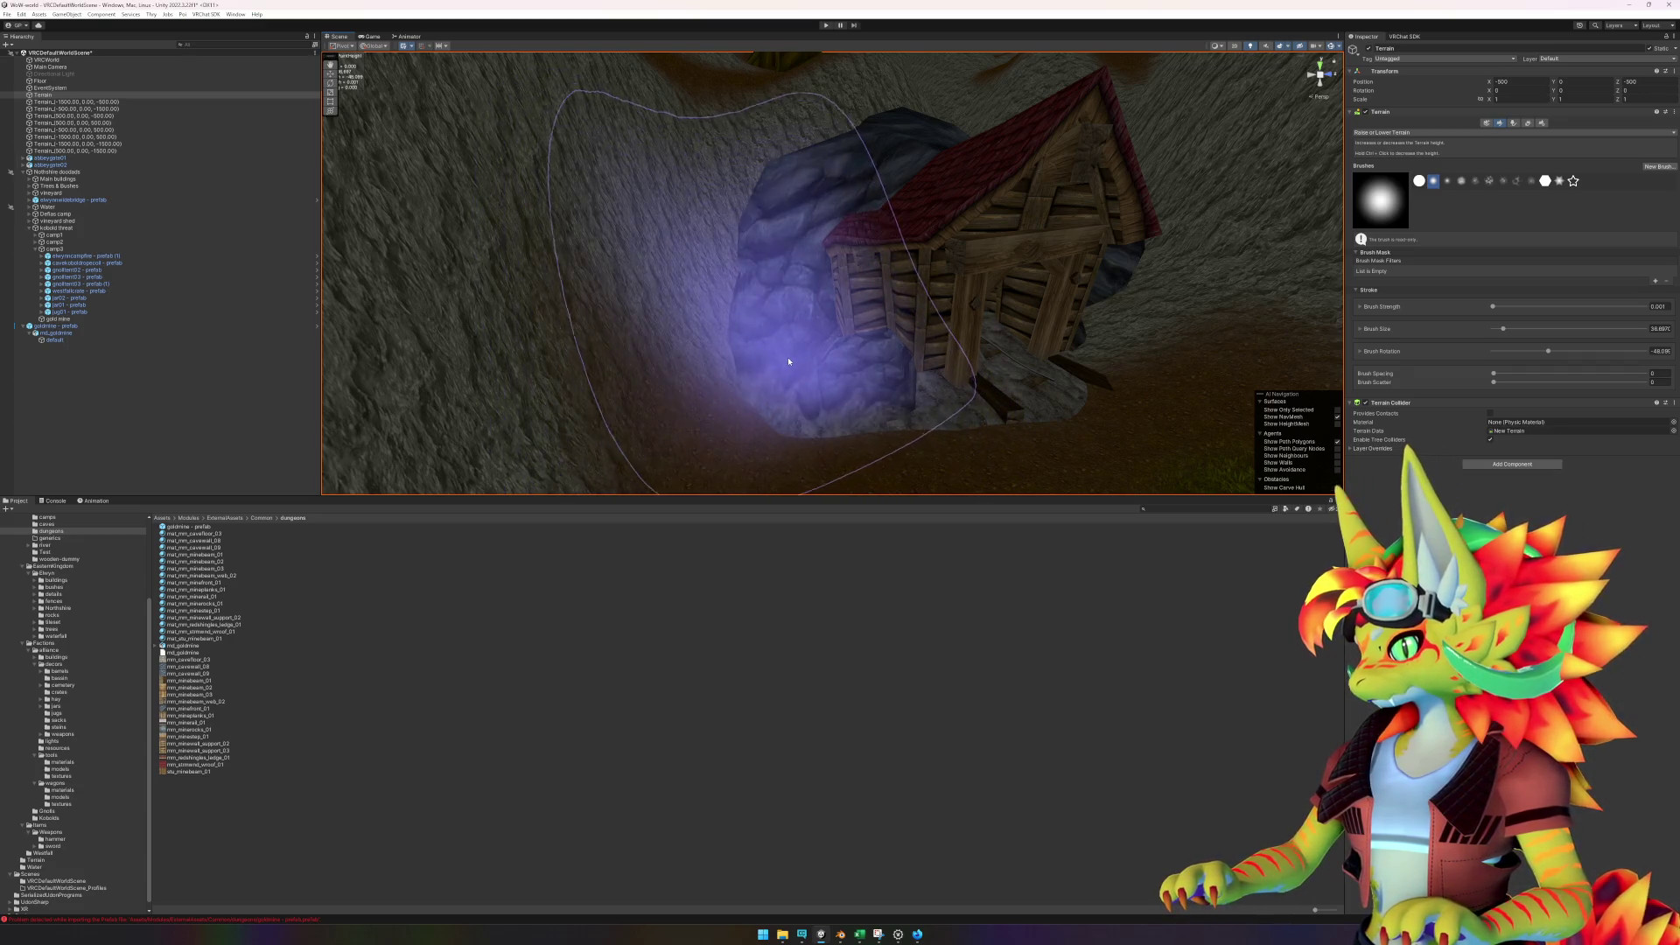
mouse_move(795, 387)
mouse_down()
mouse_move(792, 372)
mouse_move(962, 350)
mouse_up()
click(1435, 133)
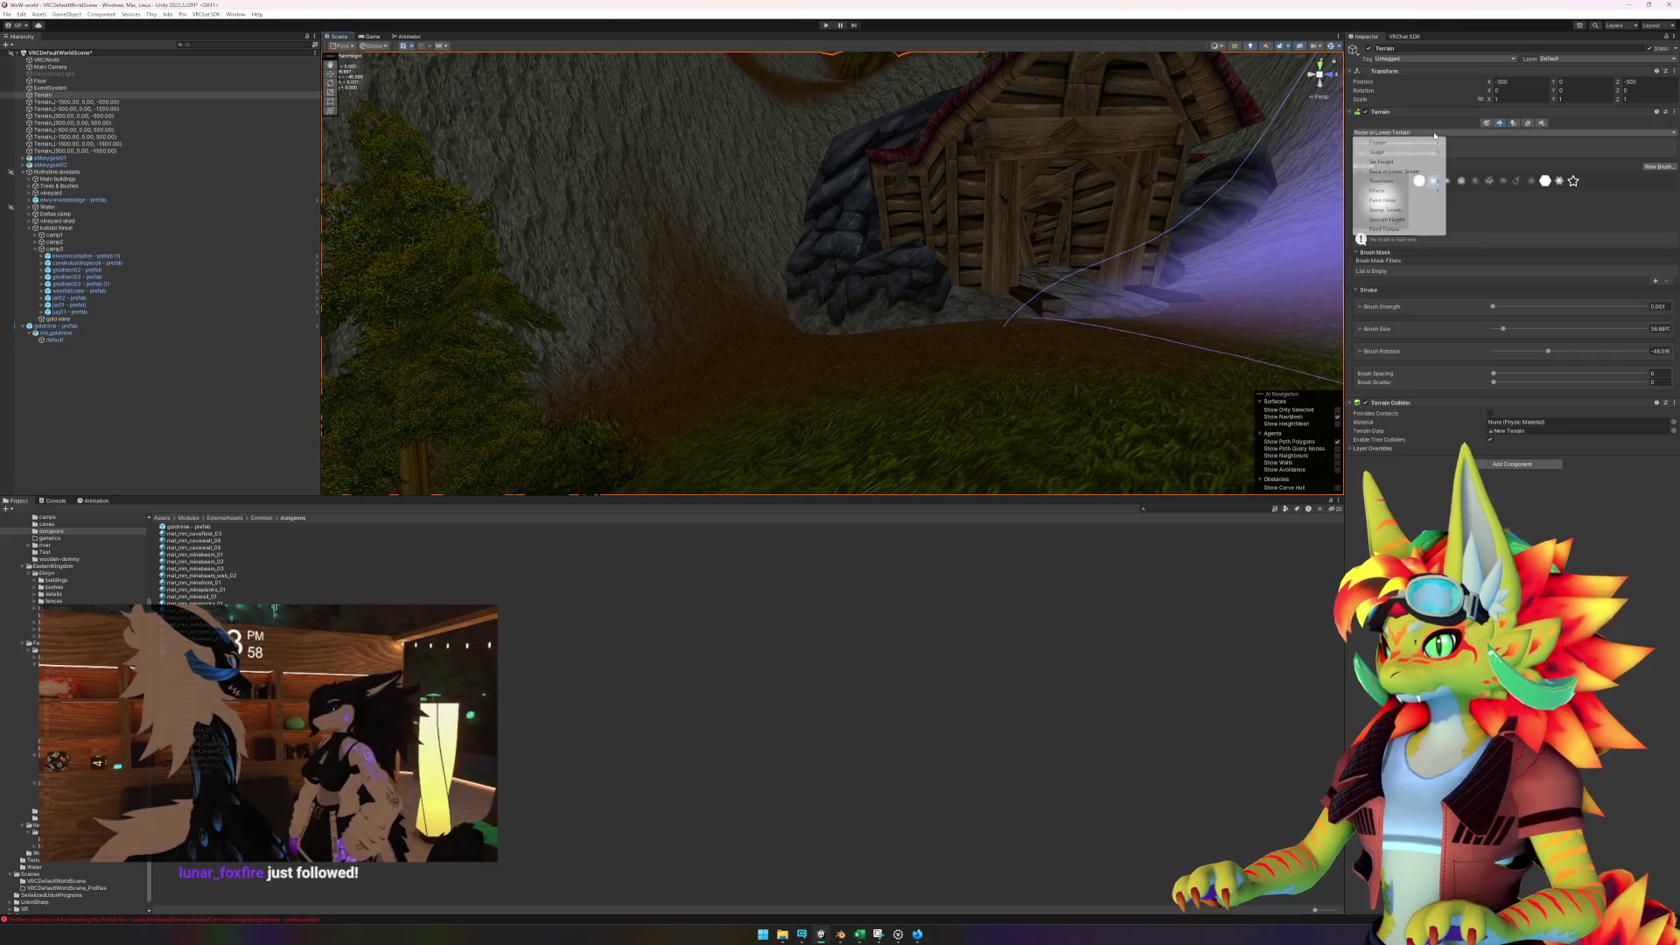
click(1399, 220)
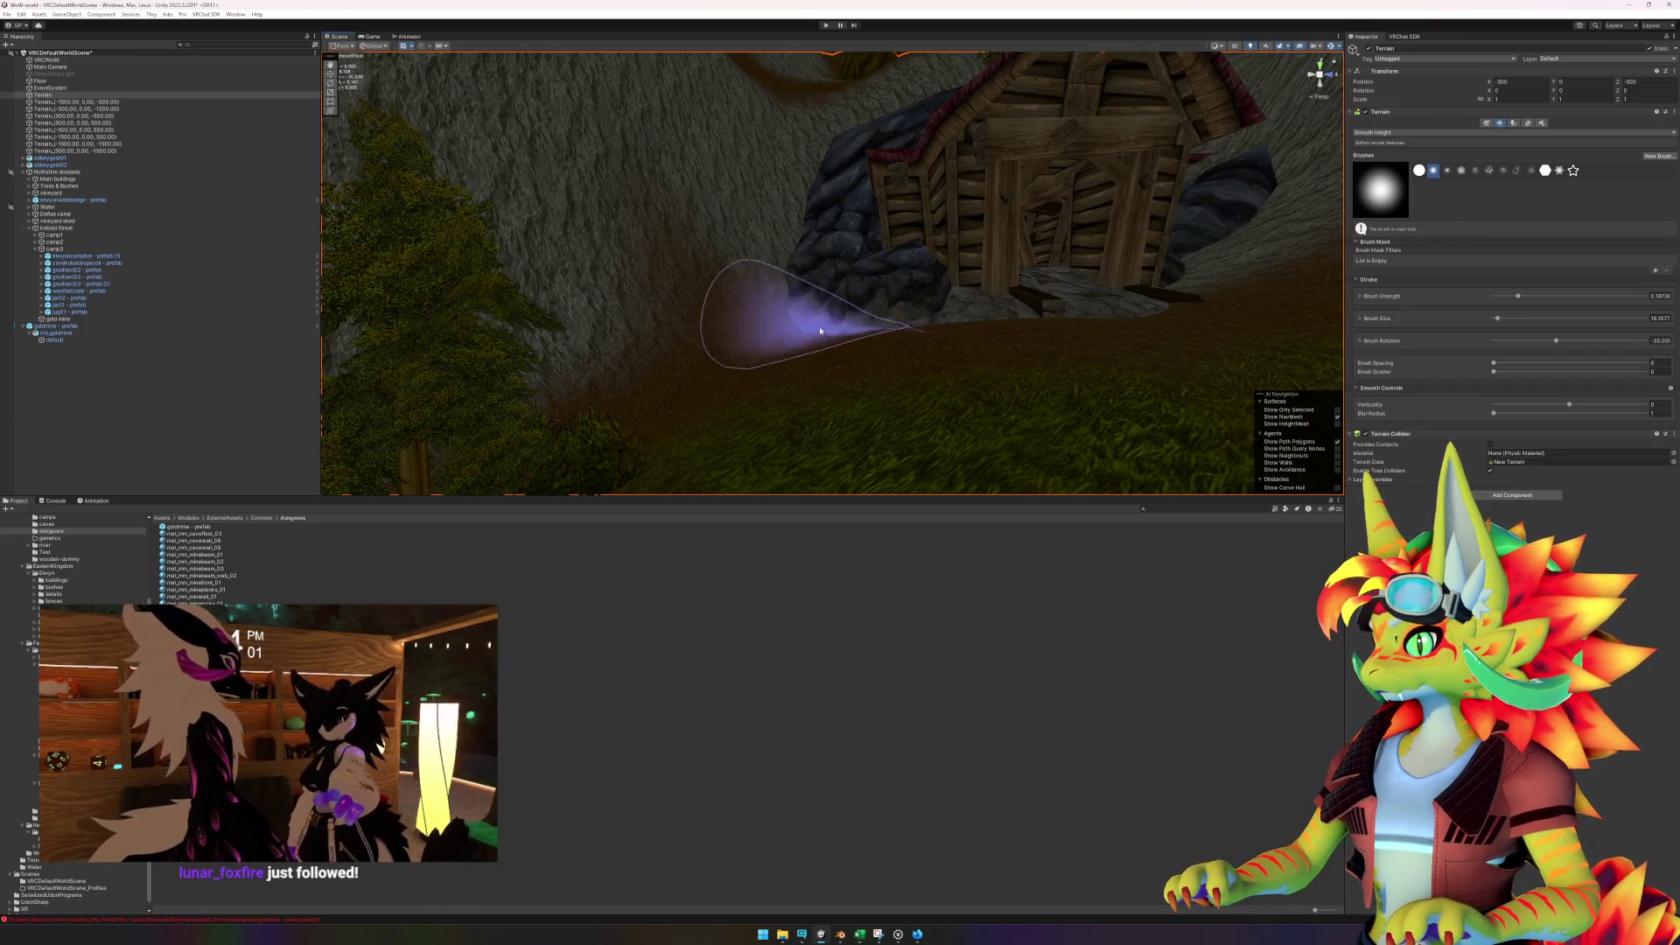
drag(806, 338, 674, 337)
drag(887, 348, 1004, 332)
- Return to the Move tool, view the mine entrance and deselect the terrain
key(w)
scroll(1052, 306, down, 5)
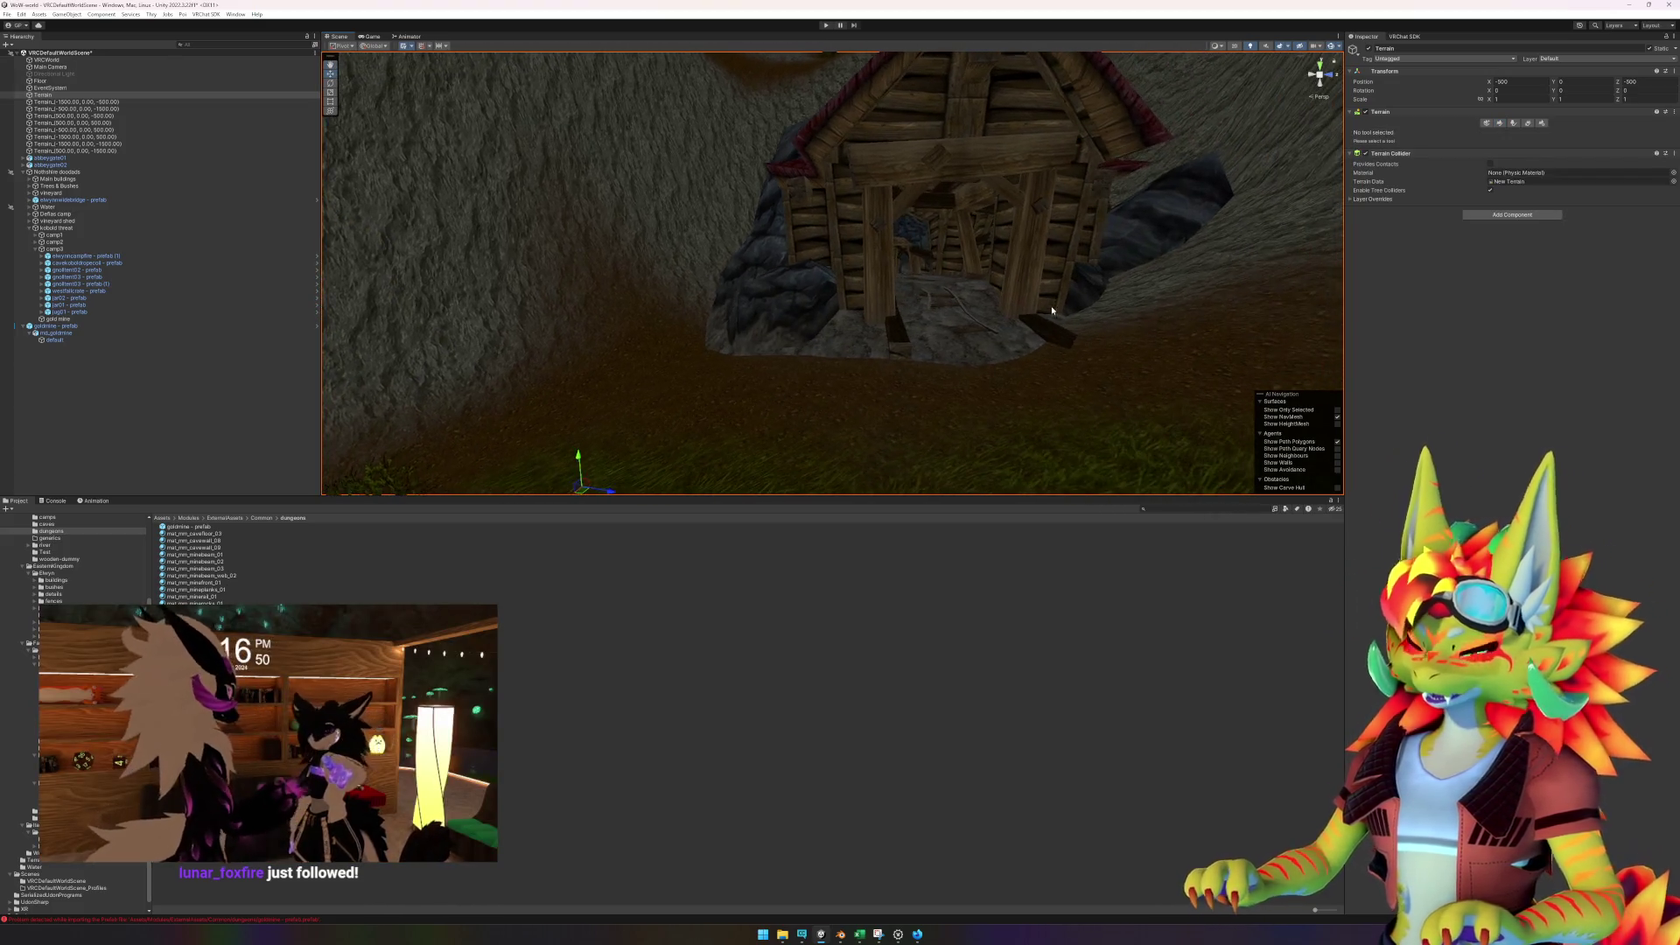
drag(979, 273, 923, 337)
click(260, 340)
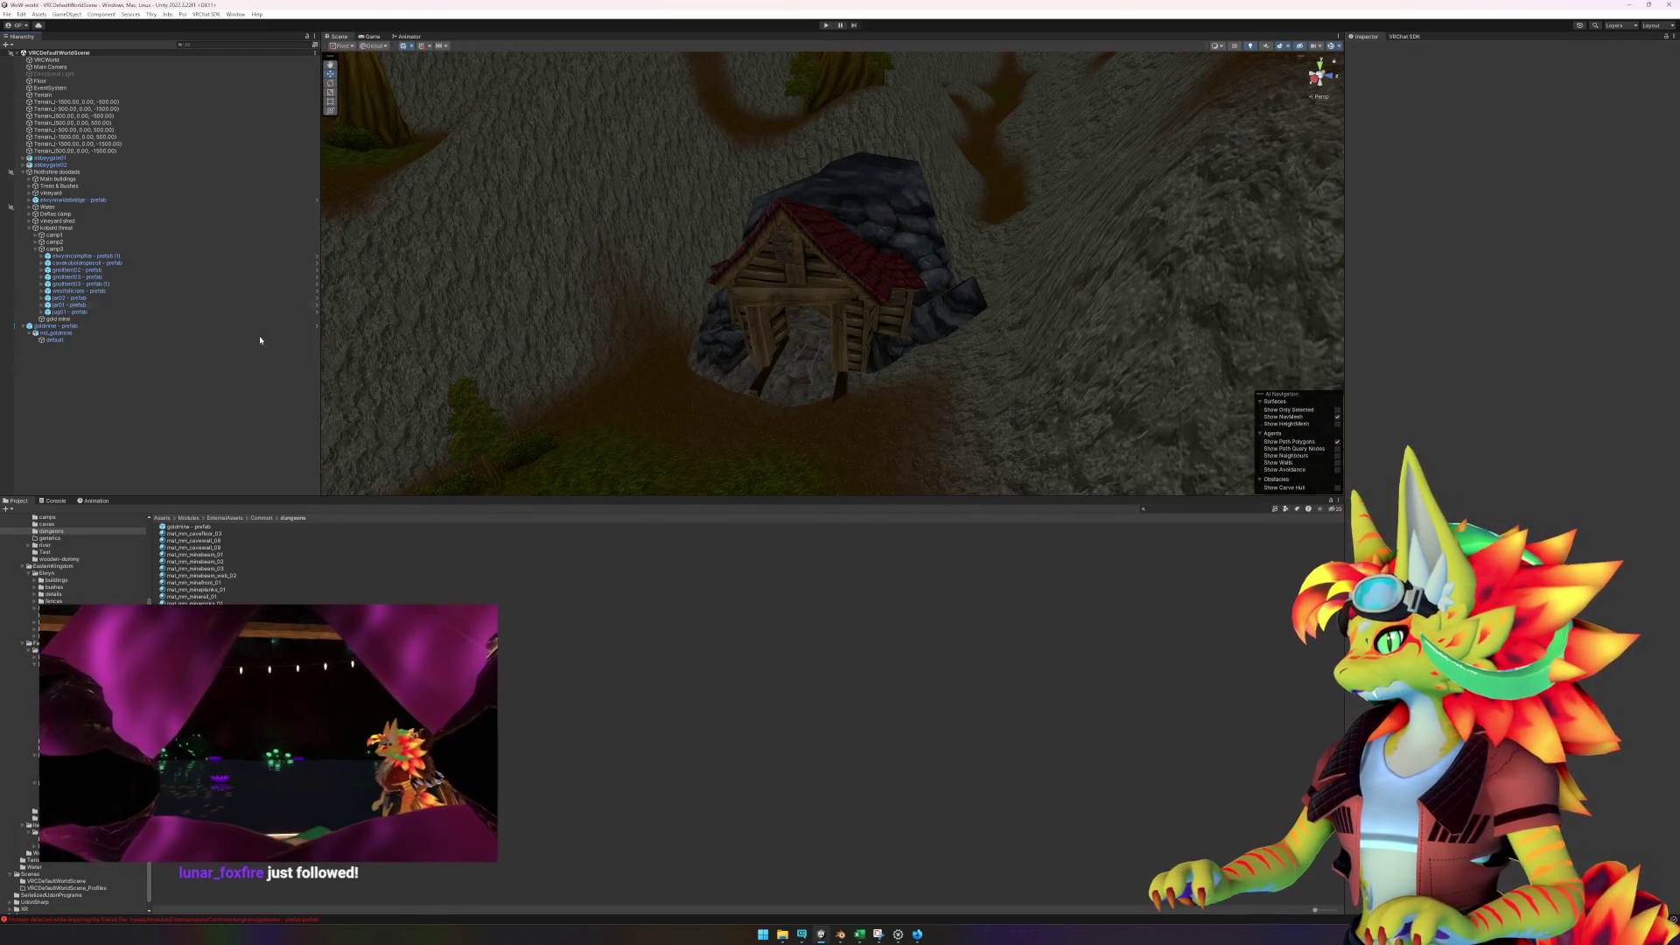
- Enter play mode, dismiss the client simulator menu, and walk forward through the forest
click(824, 28)
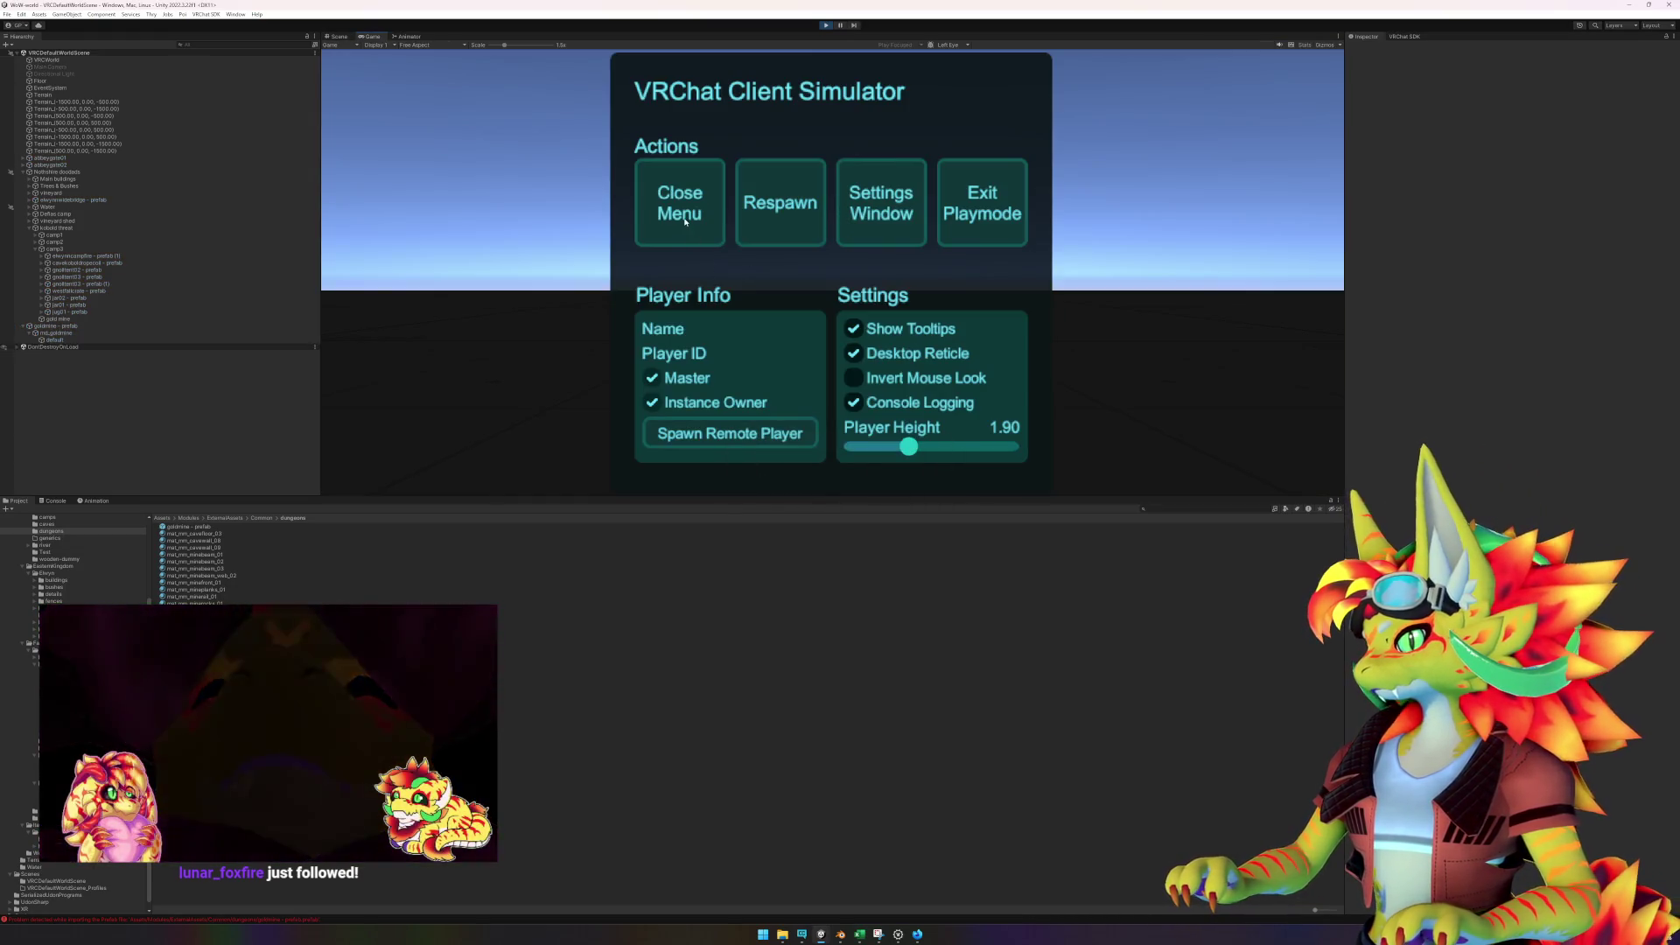
click(691, 221)
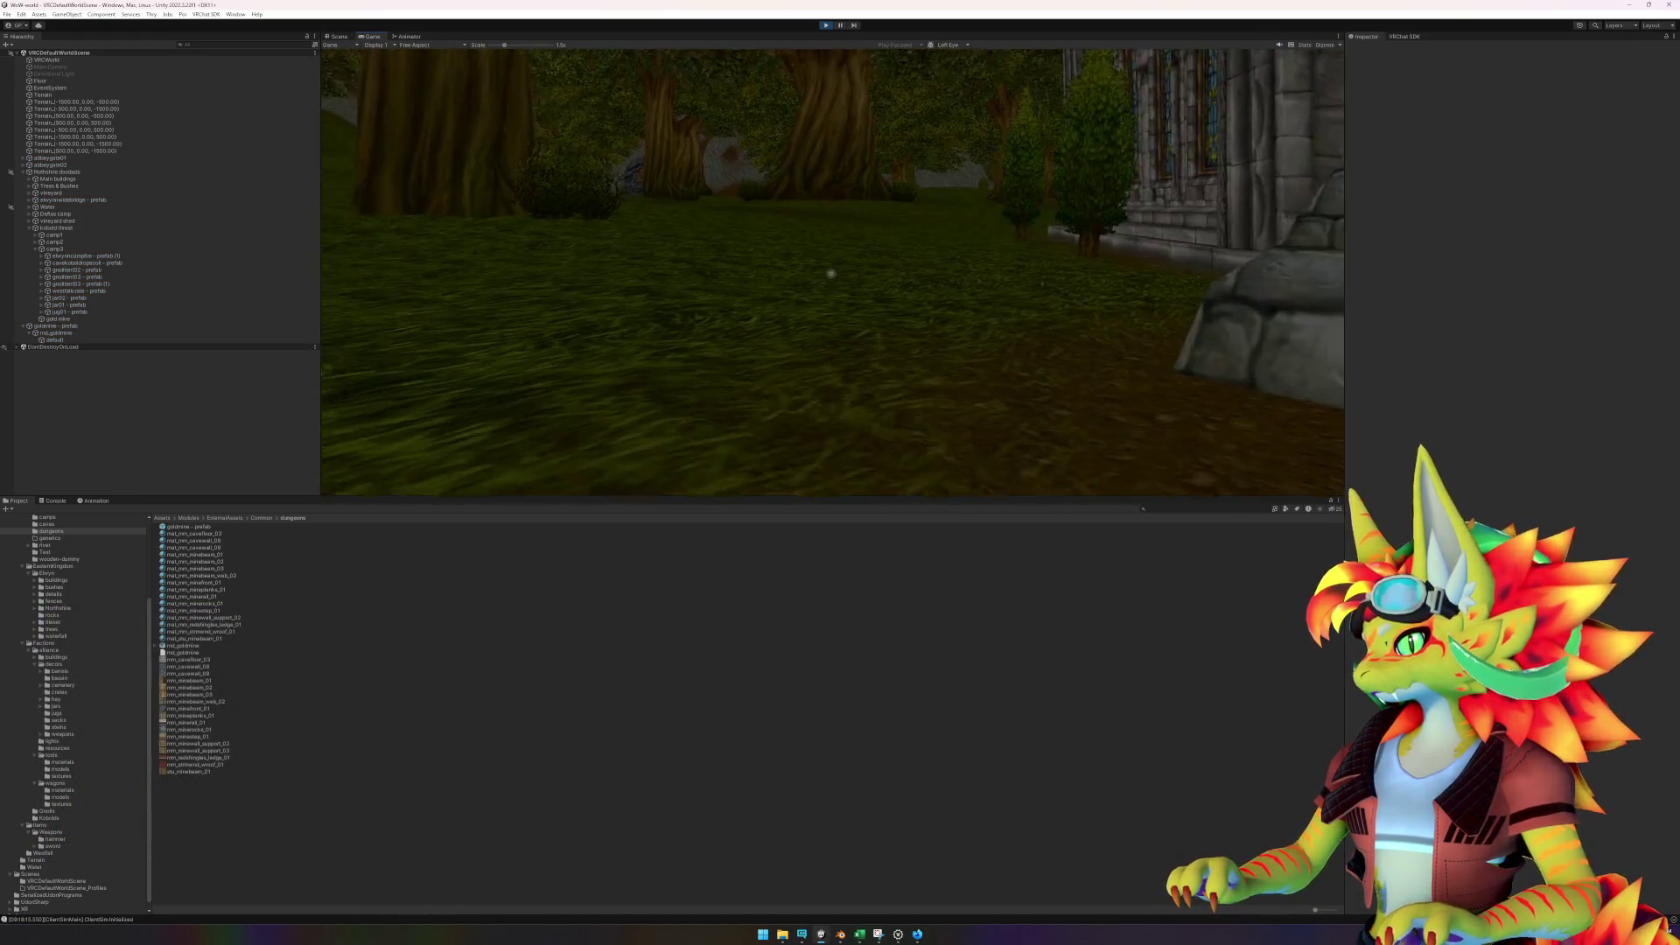
key(w)
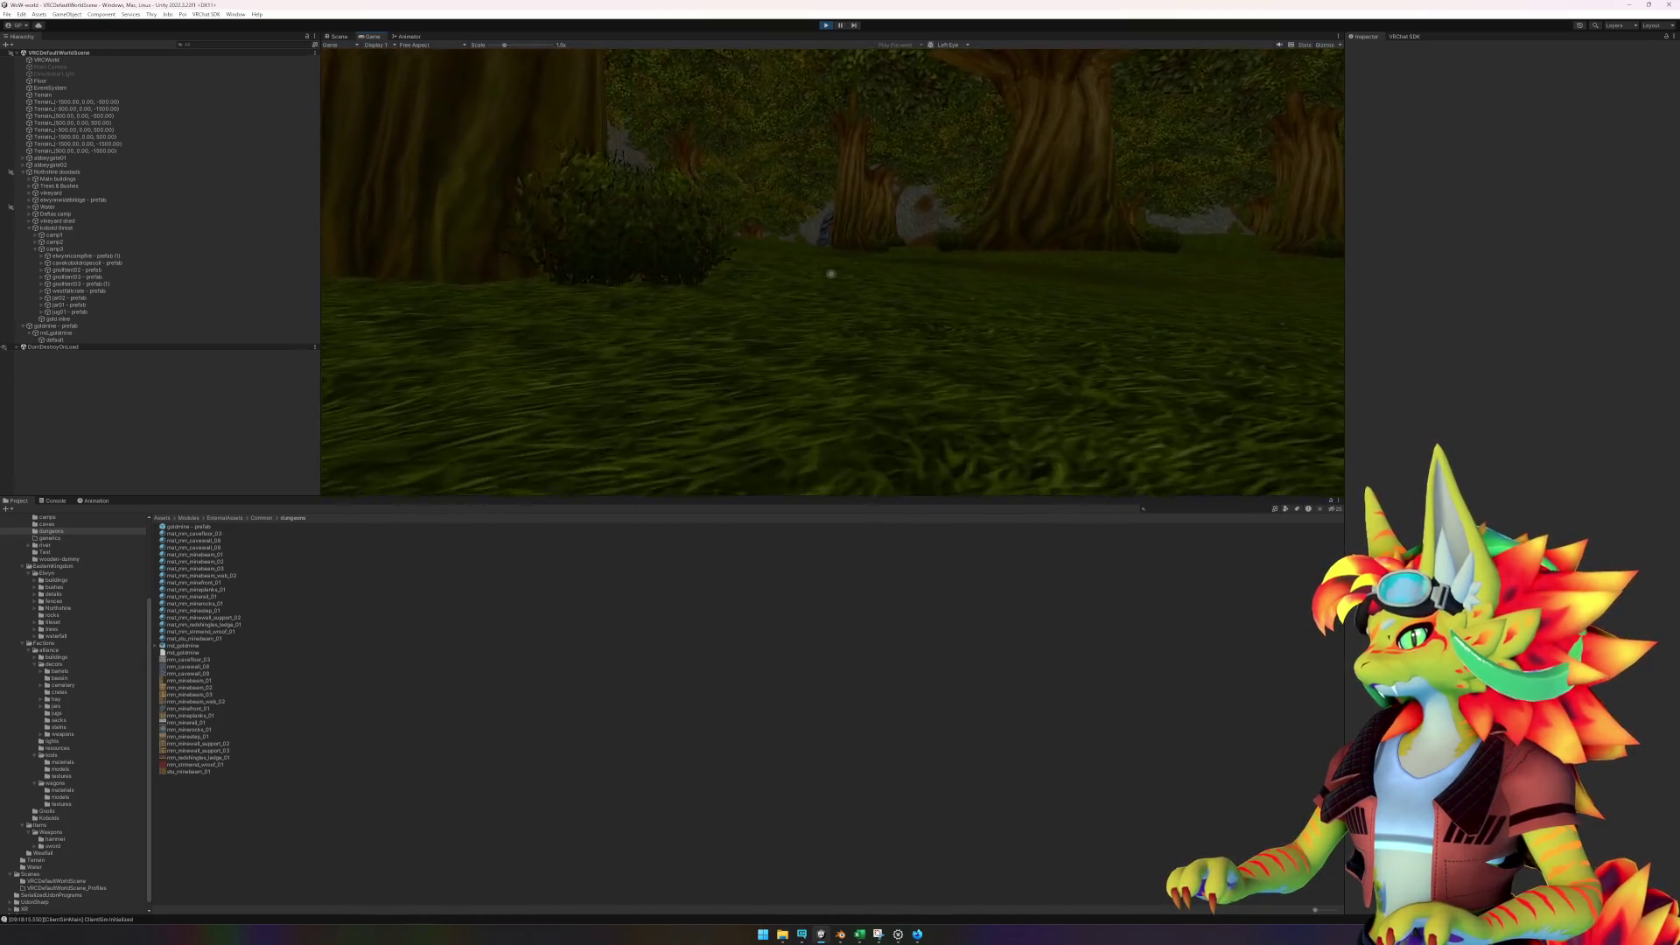
key(w)
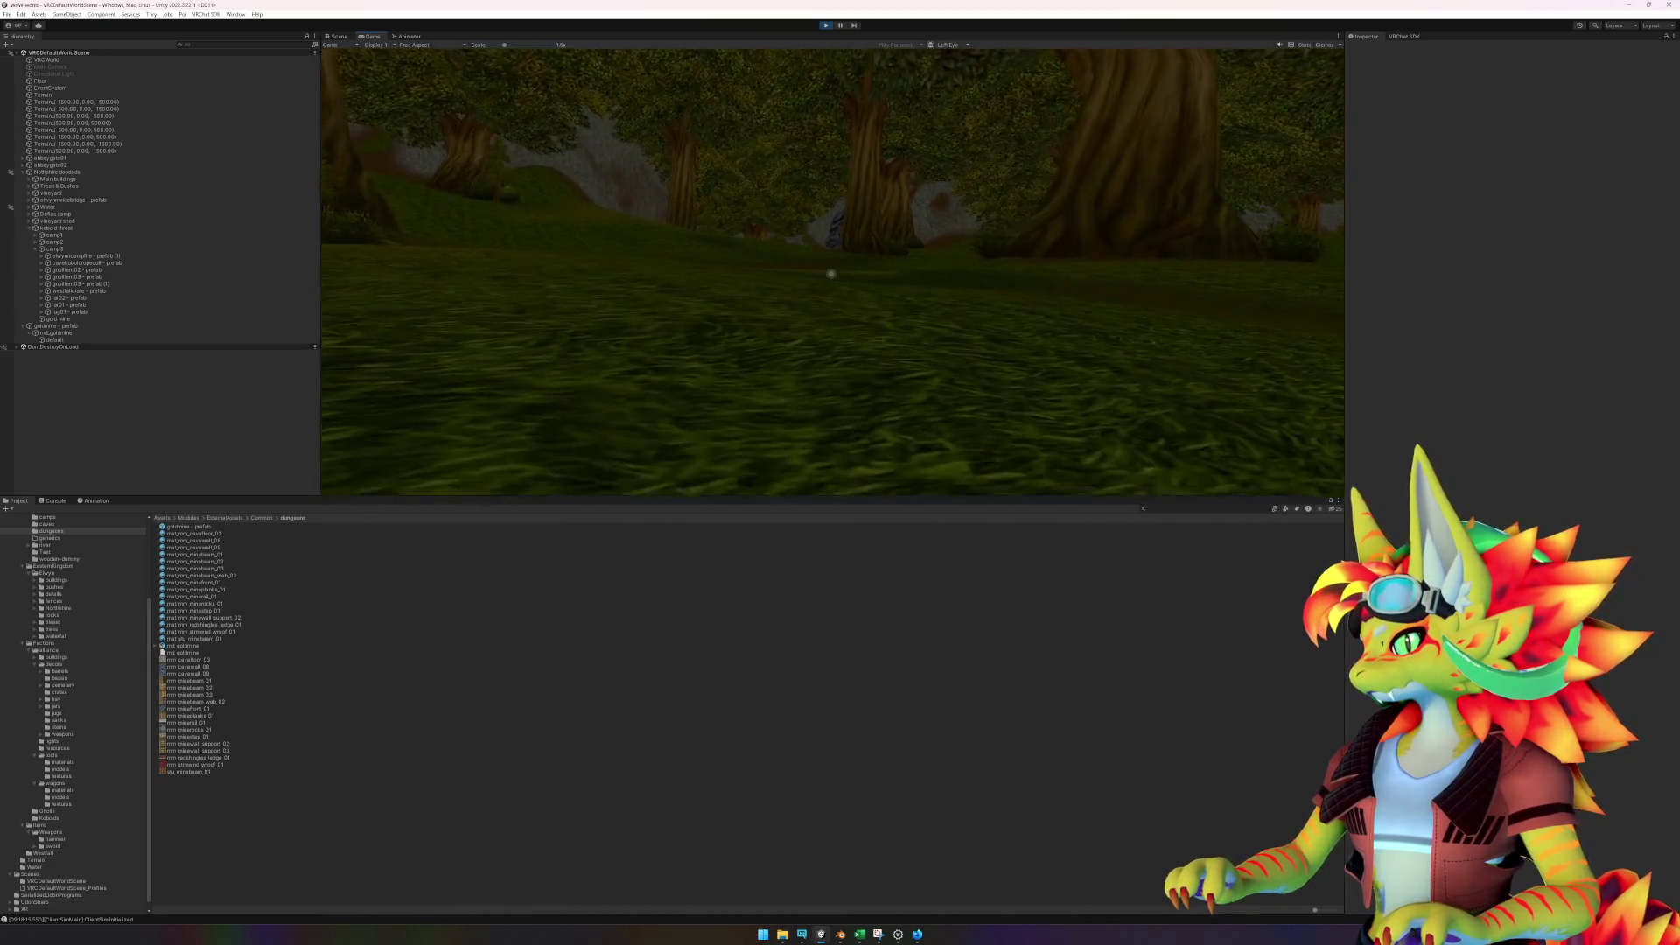
key(w)
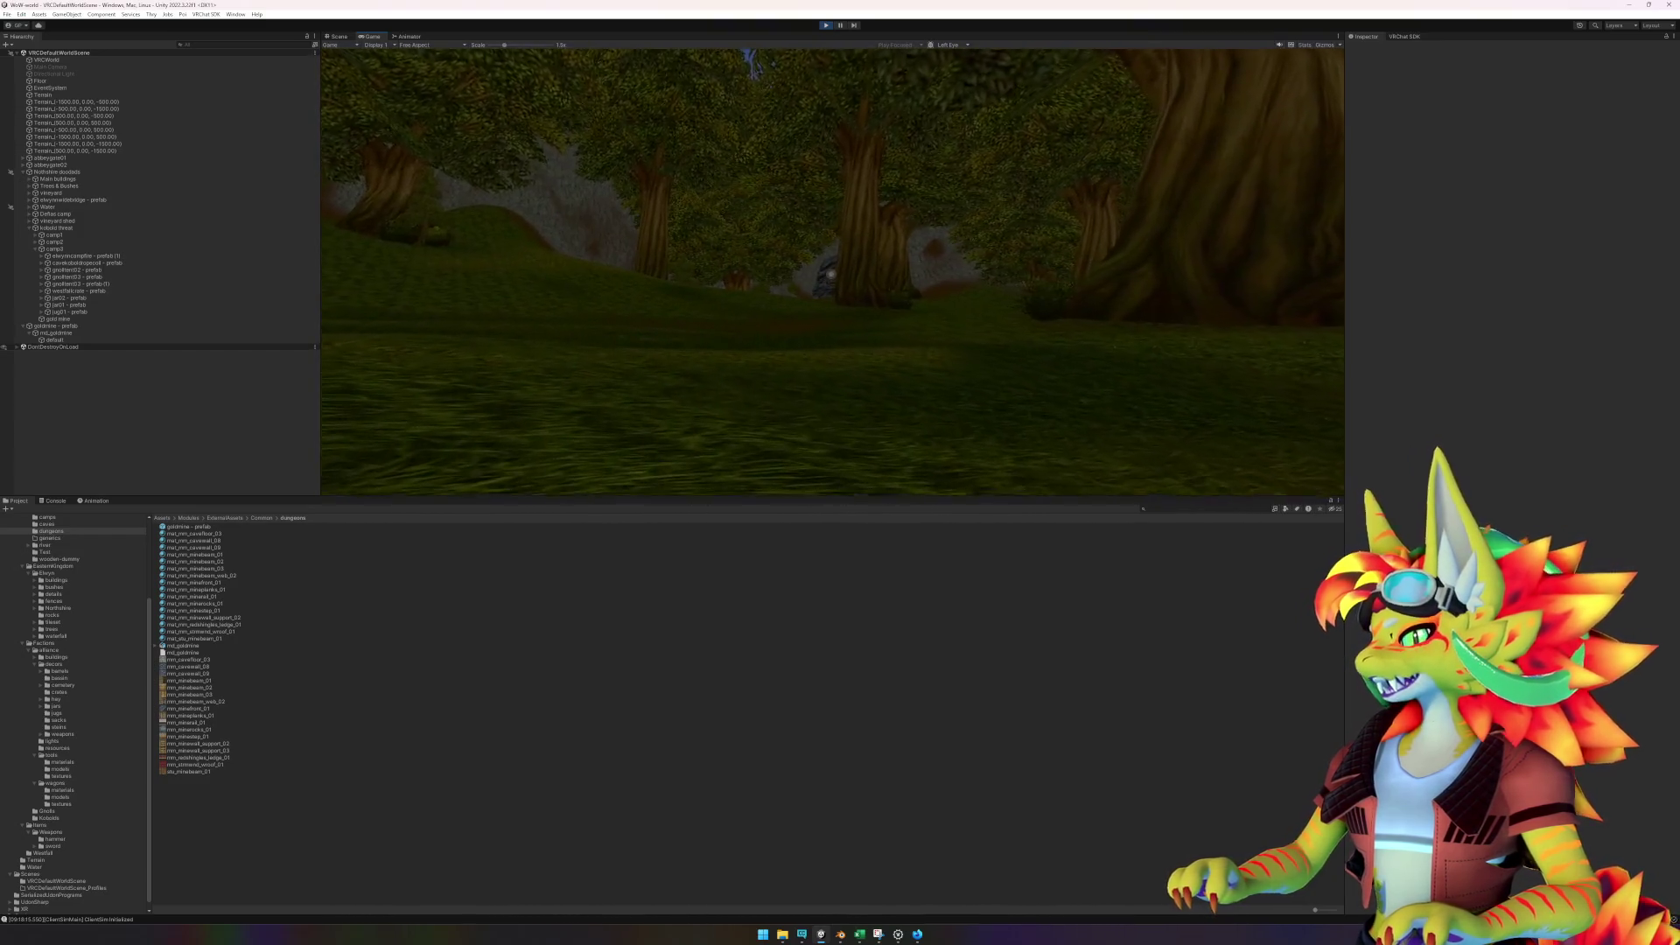
key(w)
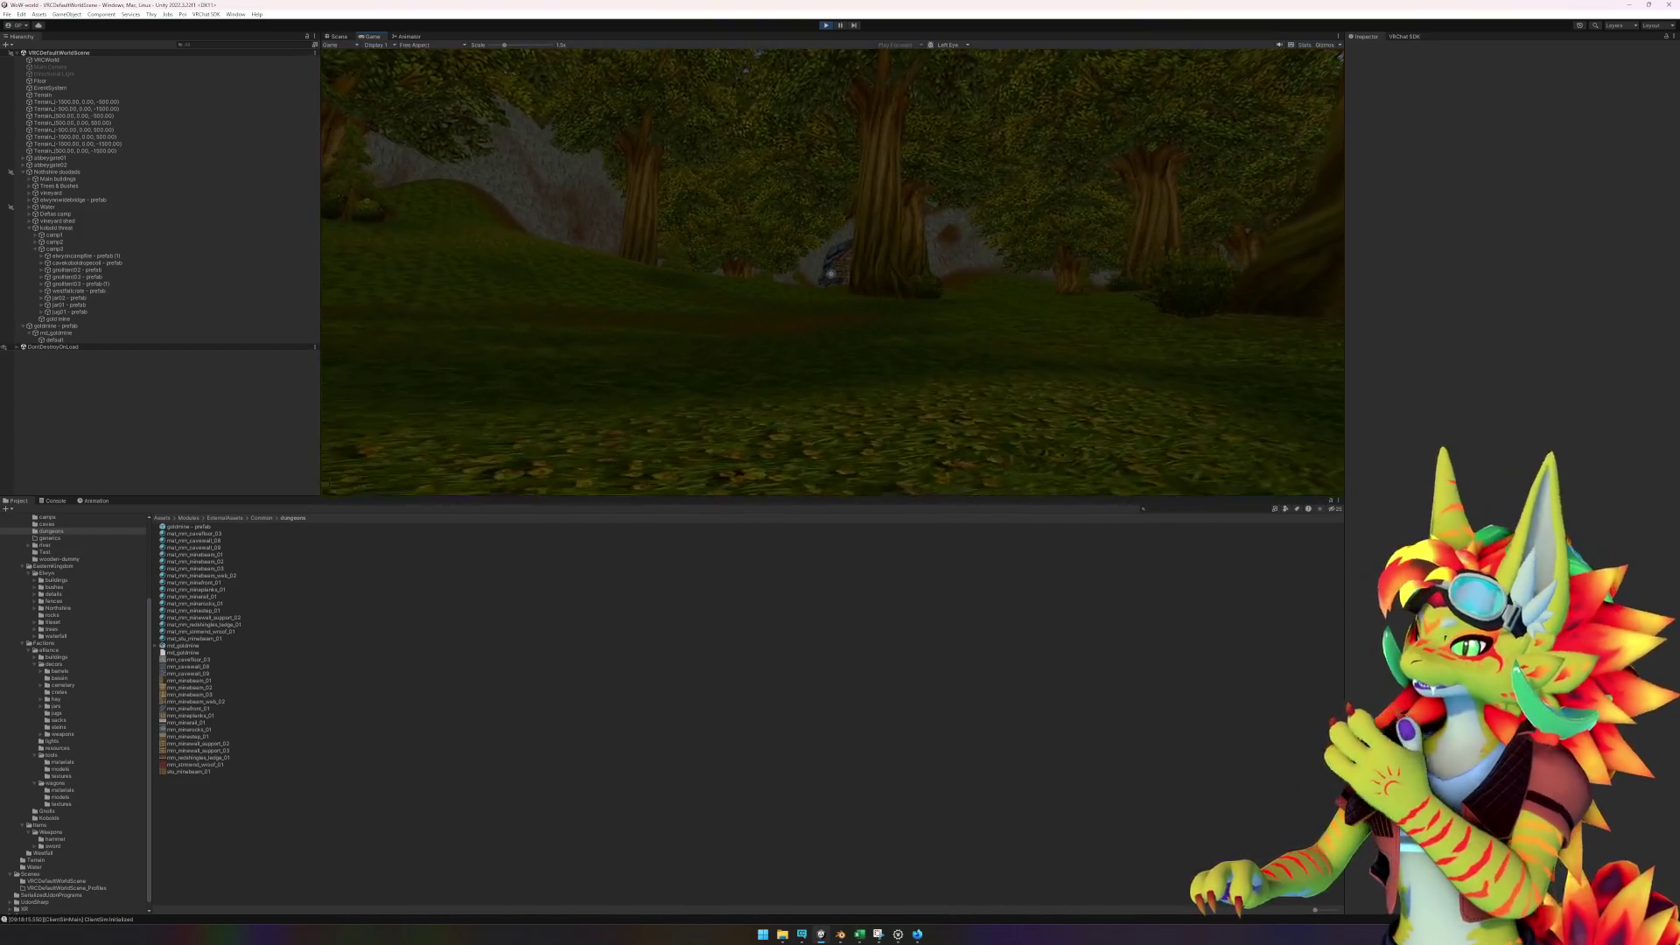
key(w)
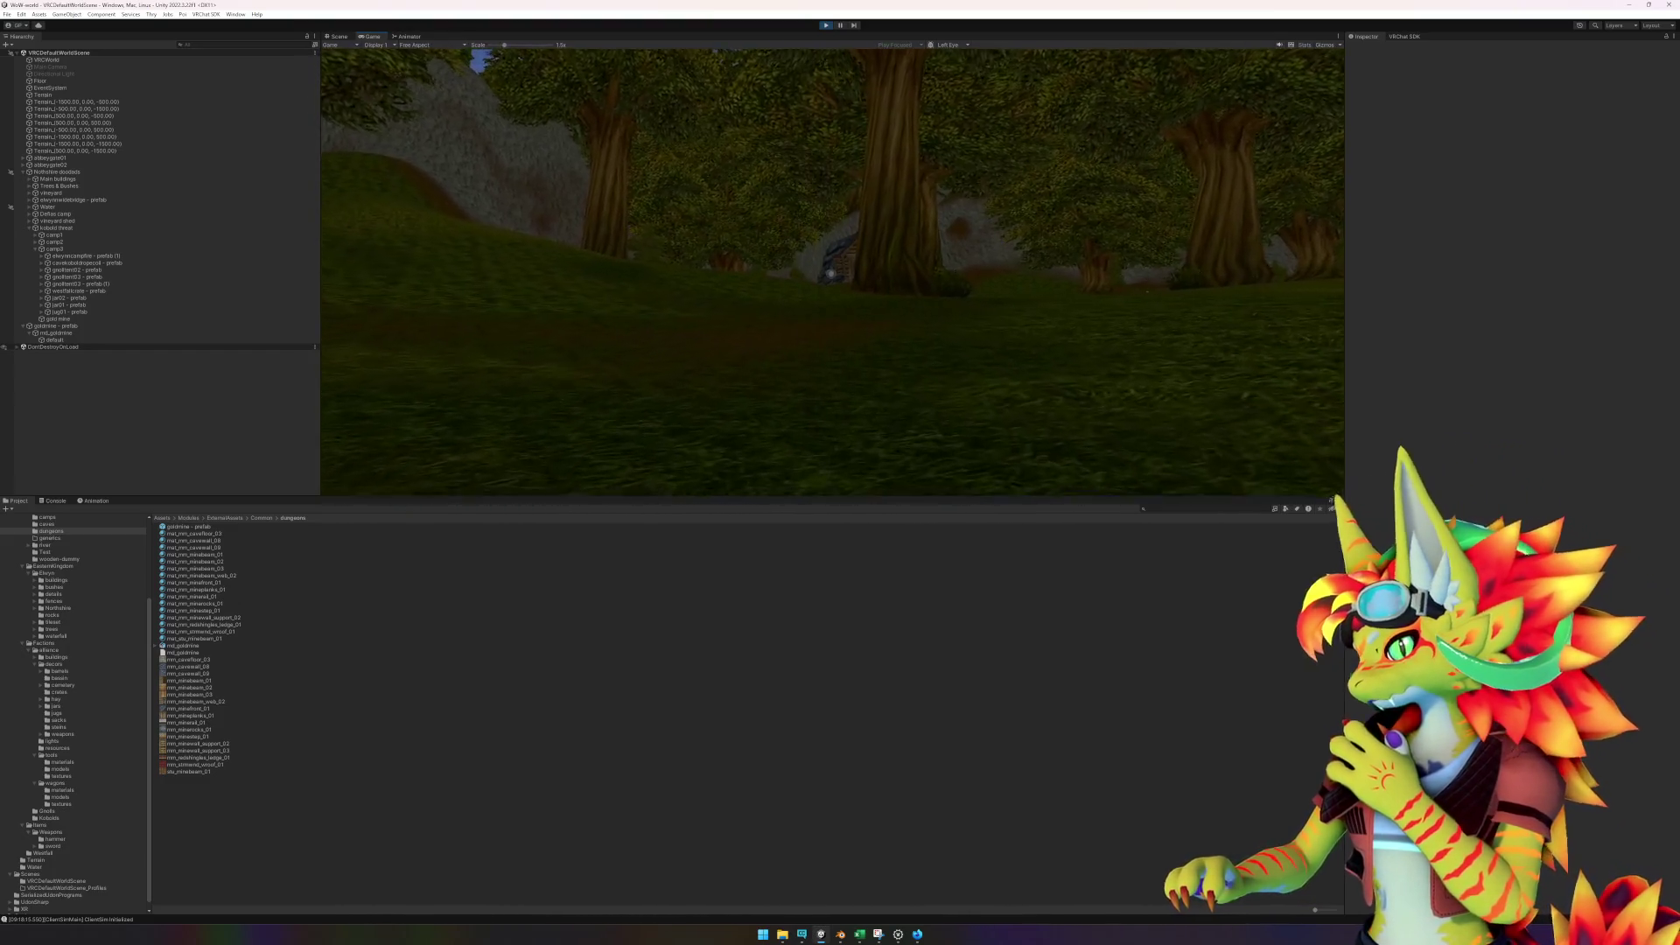
key(w)
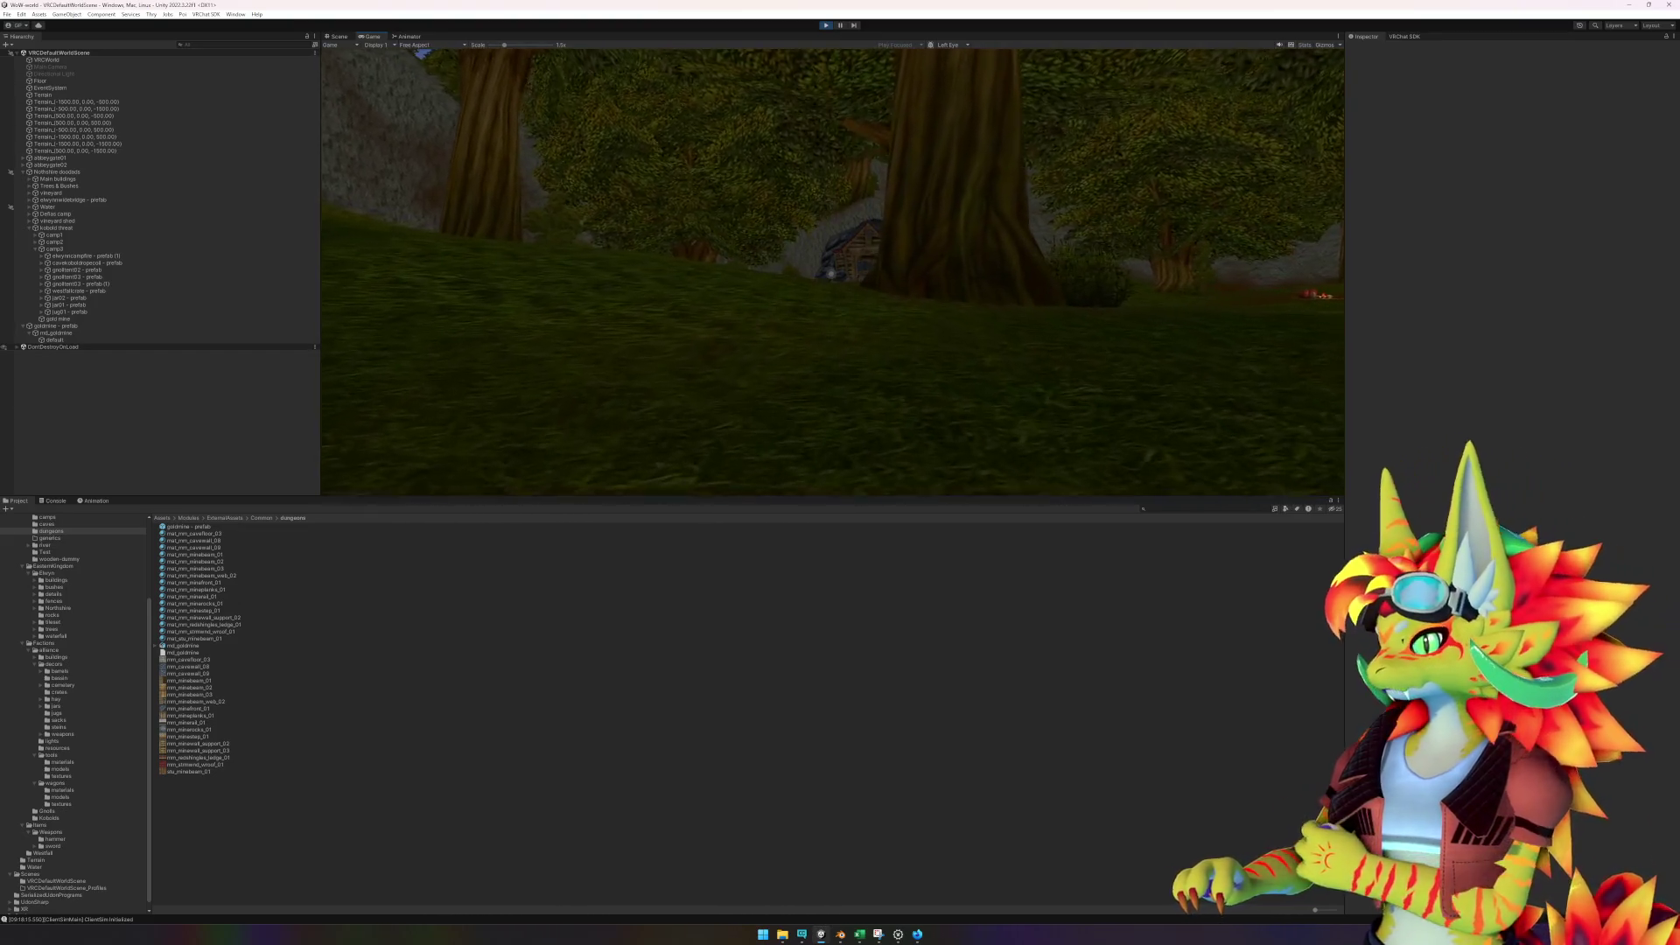
key(w)
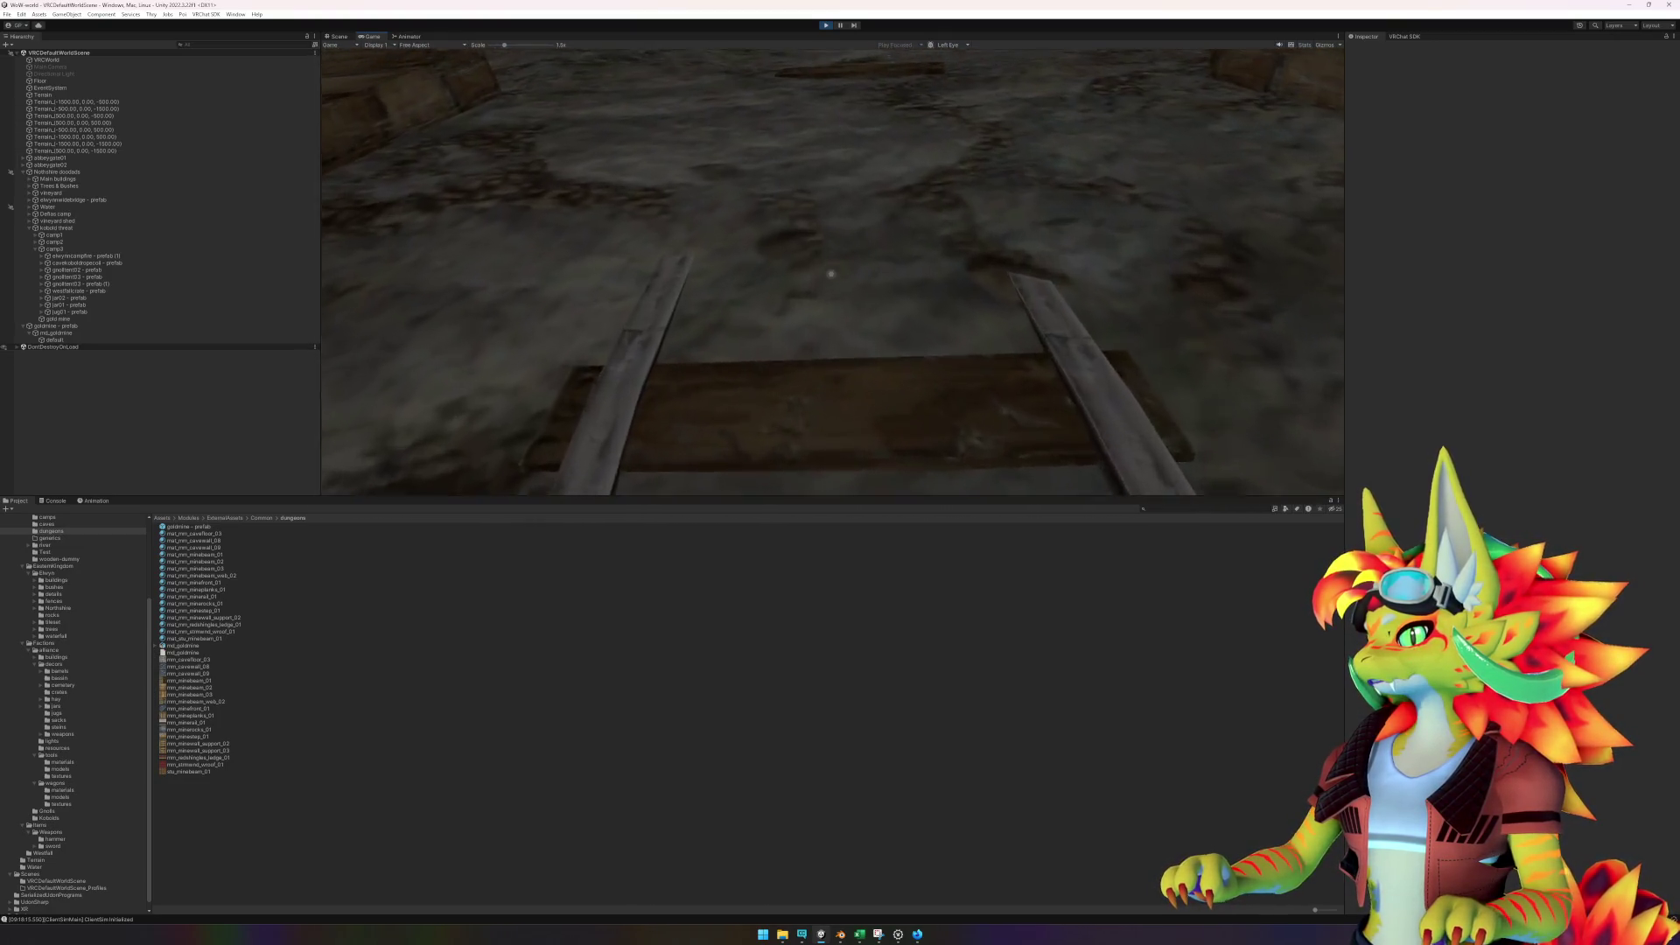
- Walk back and forth along the mine track, then bring up the Windows Start menu
key(s)
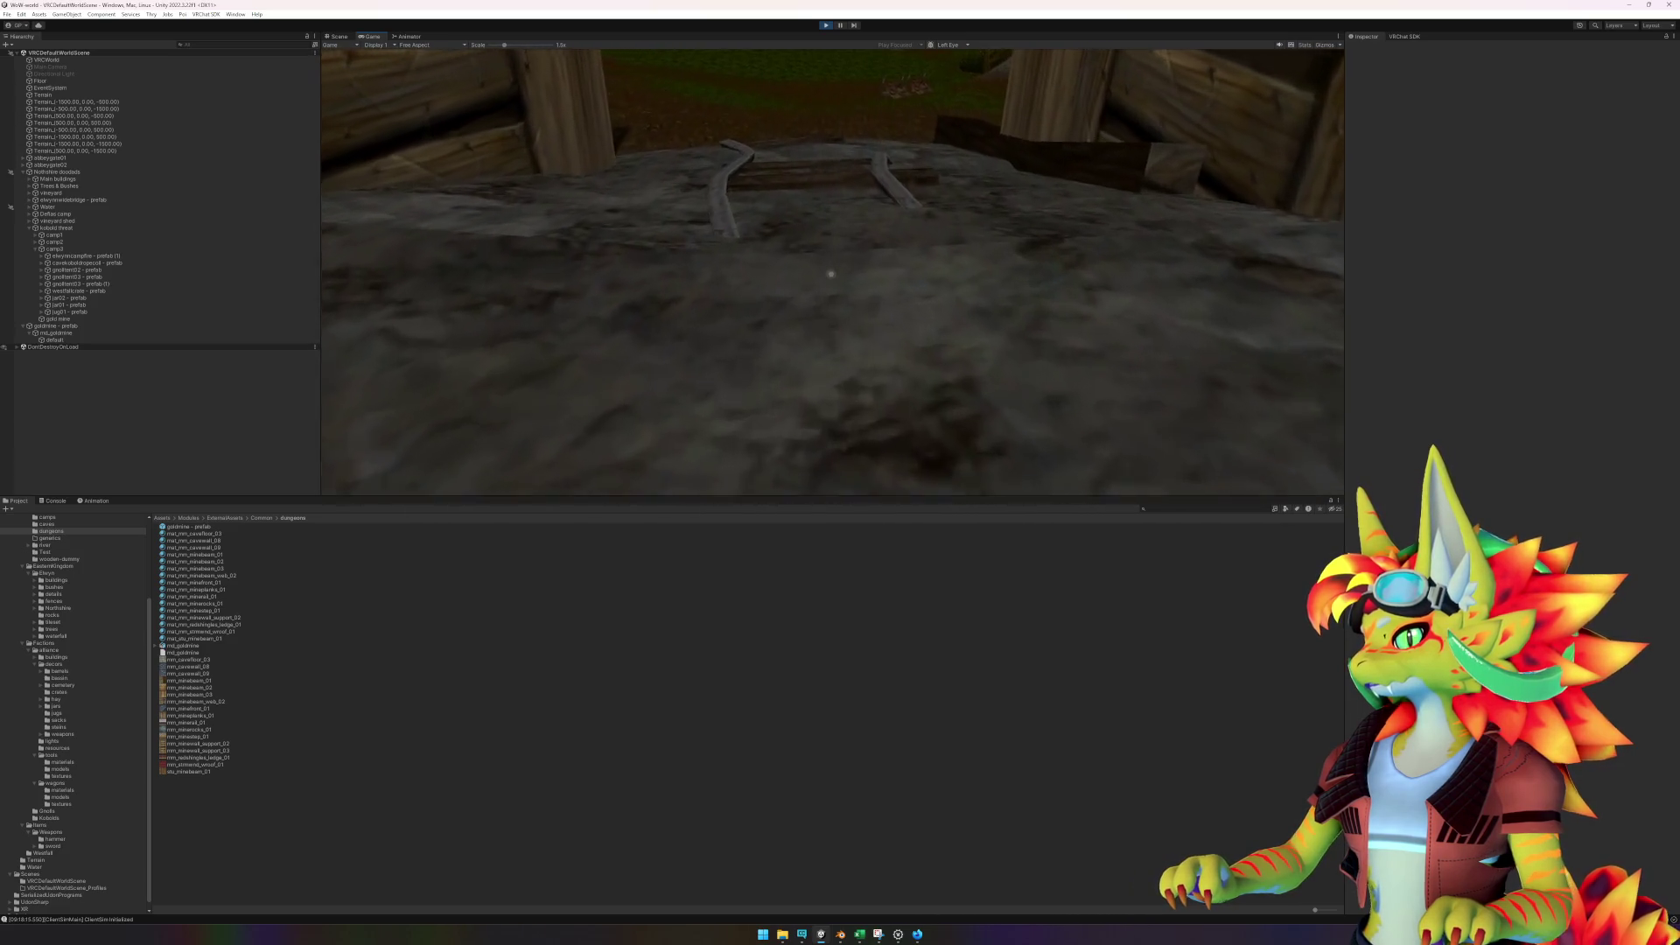
key(w)
key(super)
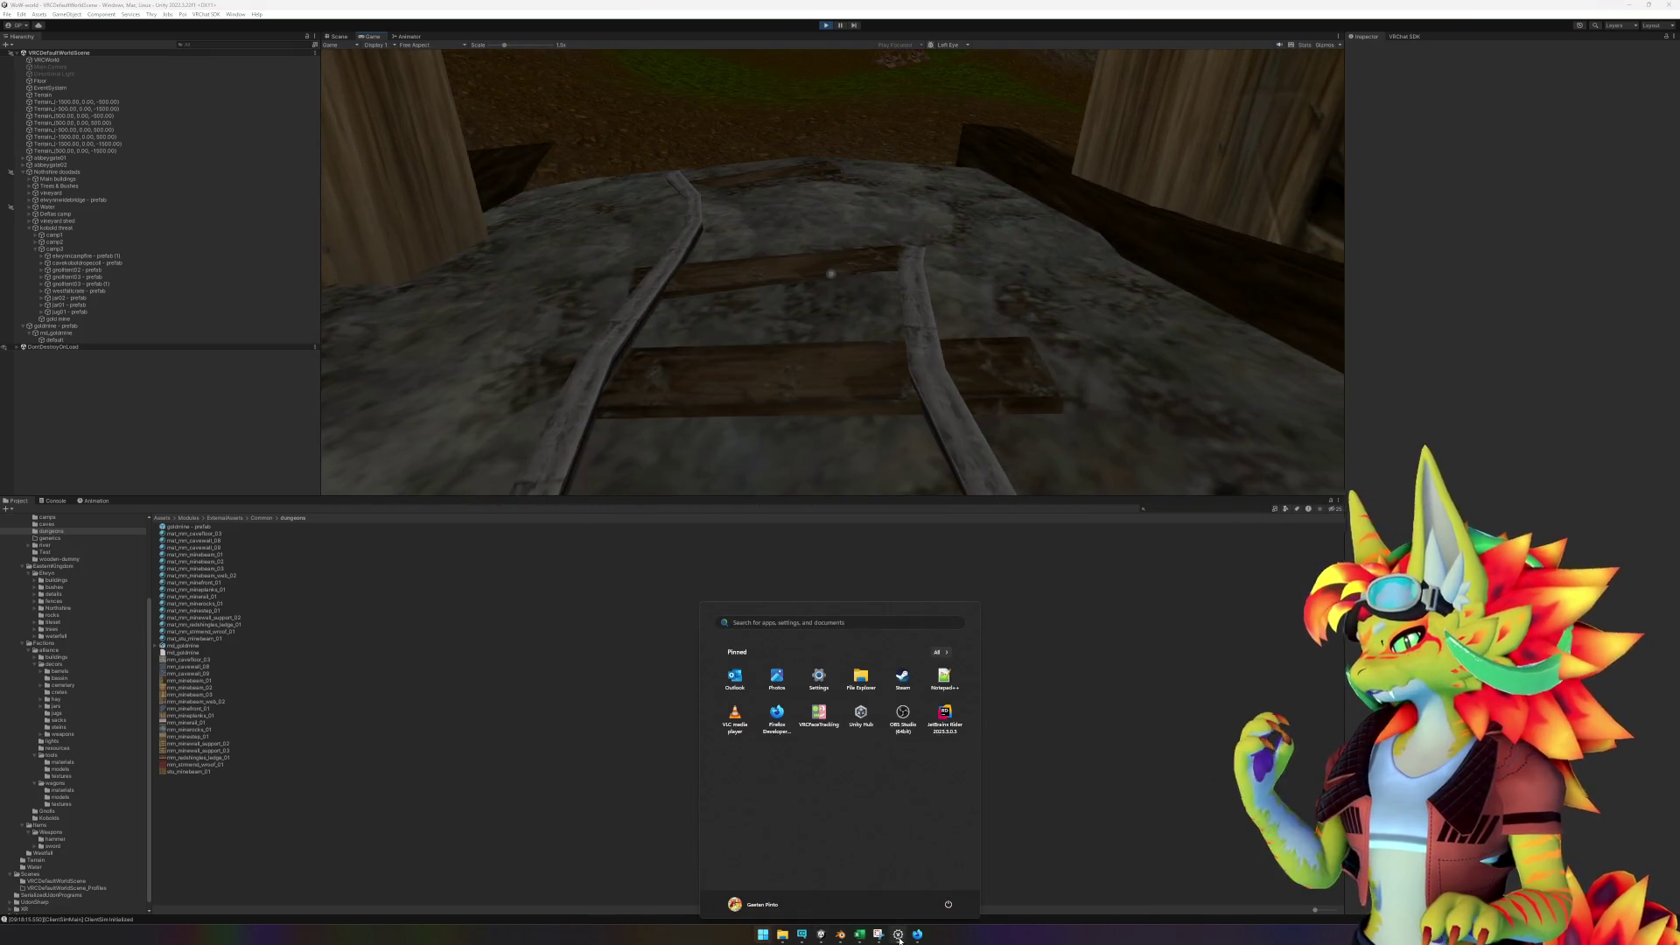
- In Blender, expand md_goldmine in the Outliner to list its mesh materials
mouse_move(840, 934)
click(820, 885)
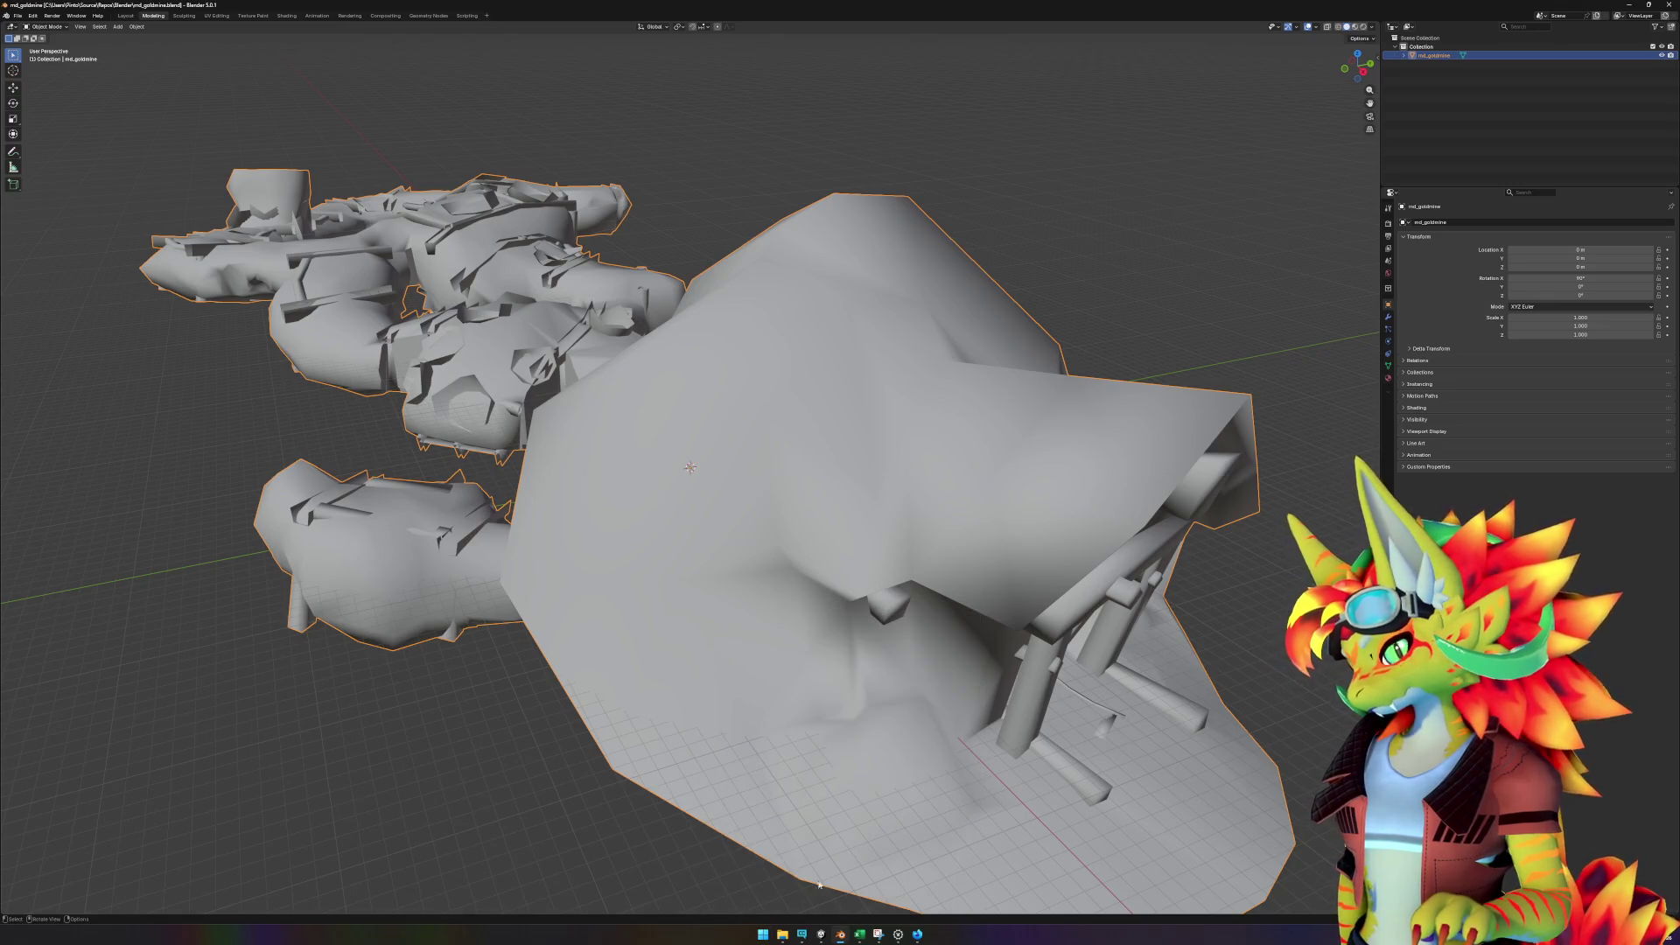
click(1403, 55)
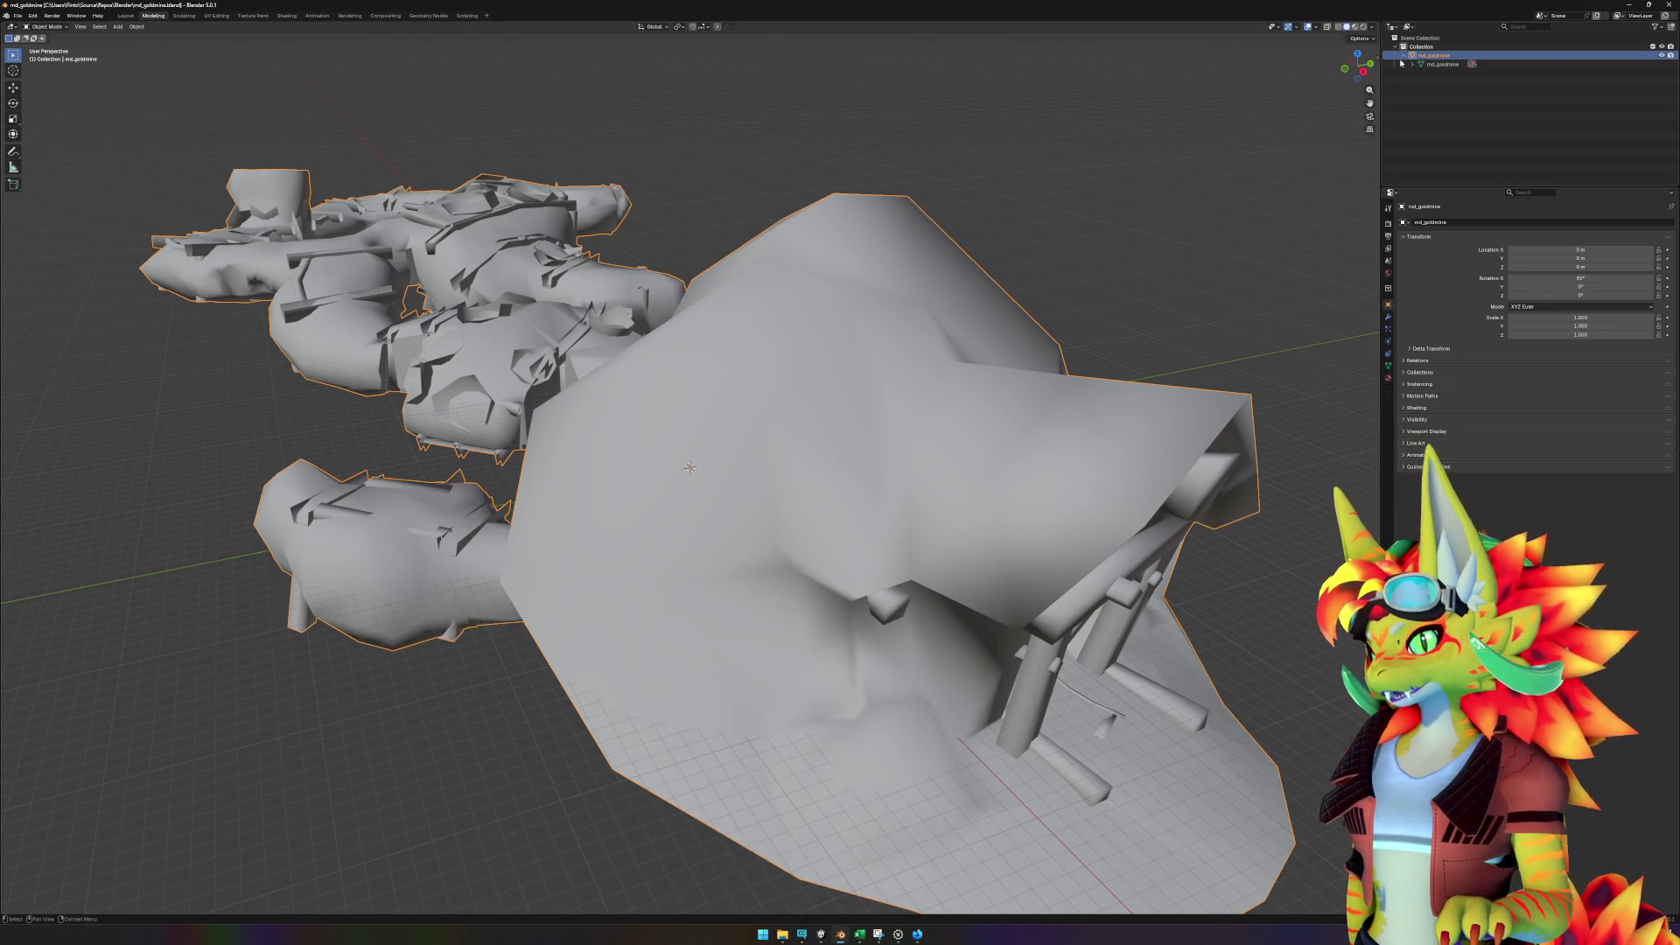
click(1411, 65)
click(1442, 64)
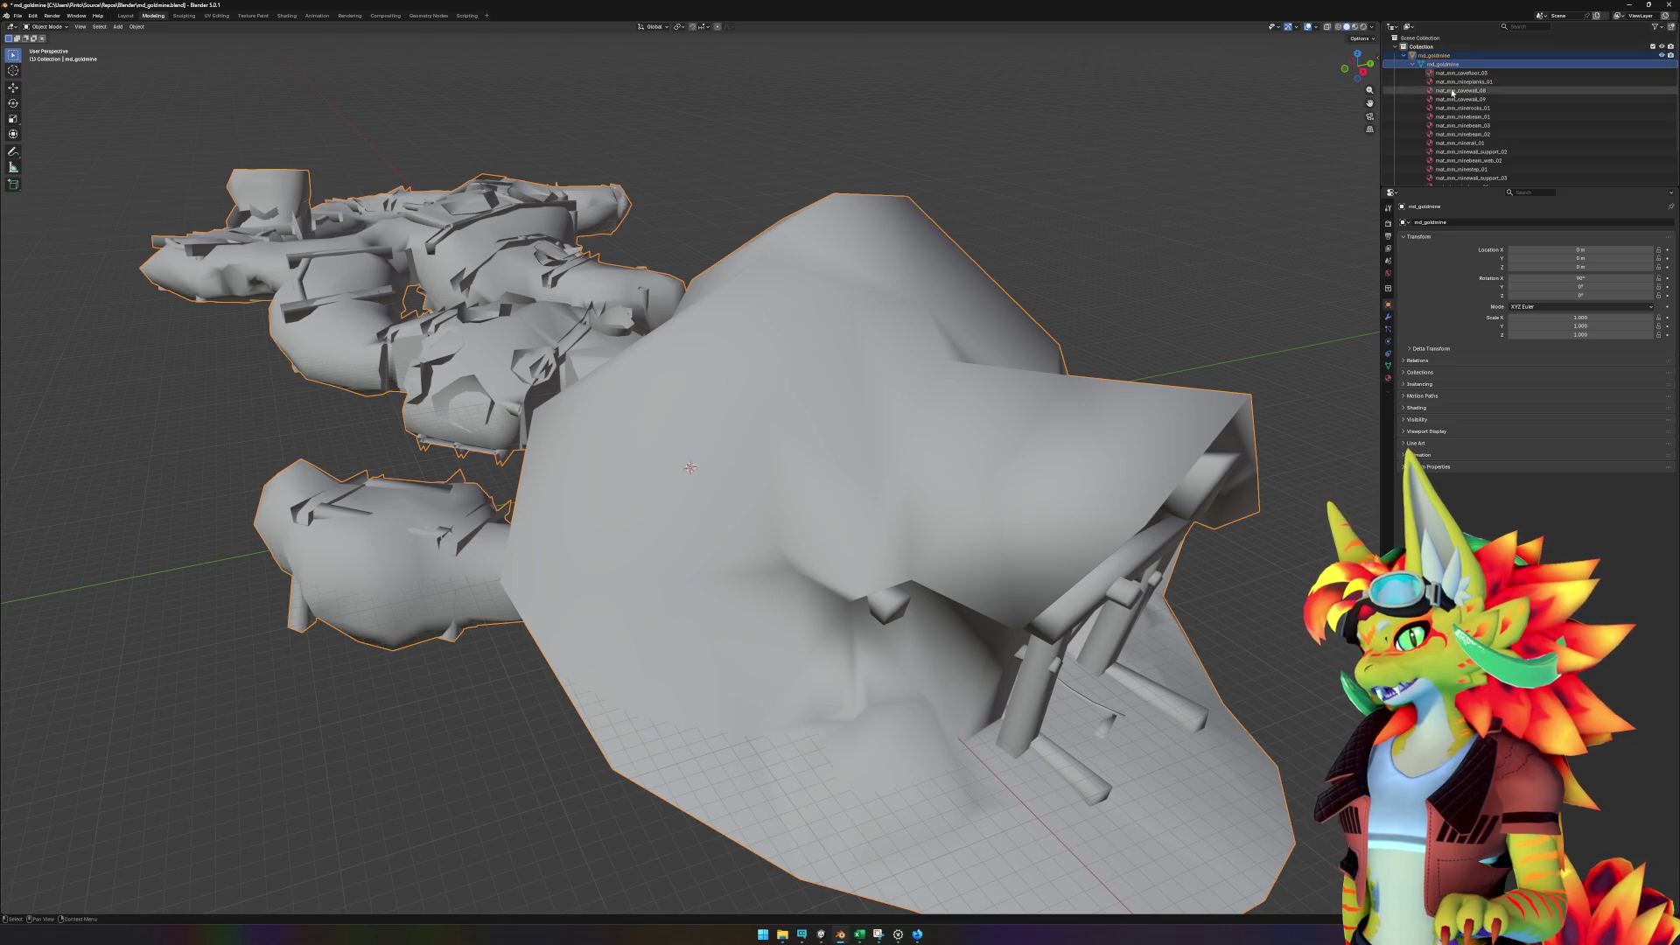
- Orbit around the mine entrance and tunnel, then inspect mm_minewall_support_03 in Unity
drag(1007, 603, 1098, 627)
drag(1039, 570, 923, 582)
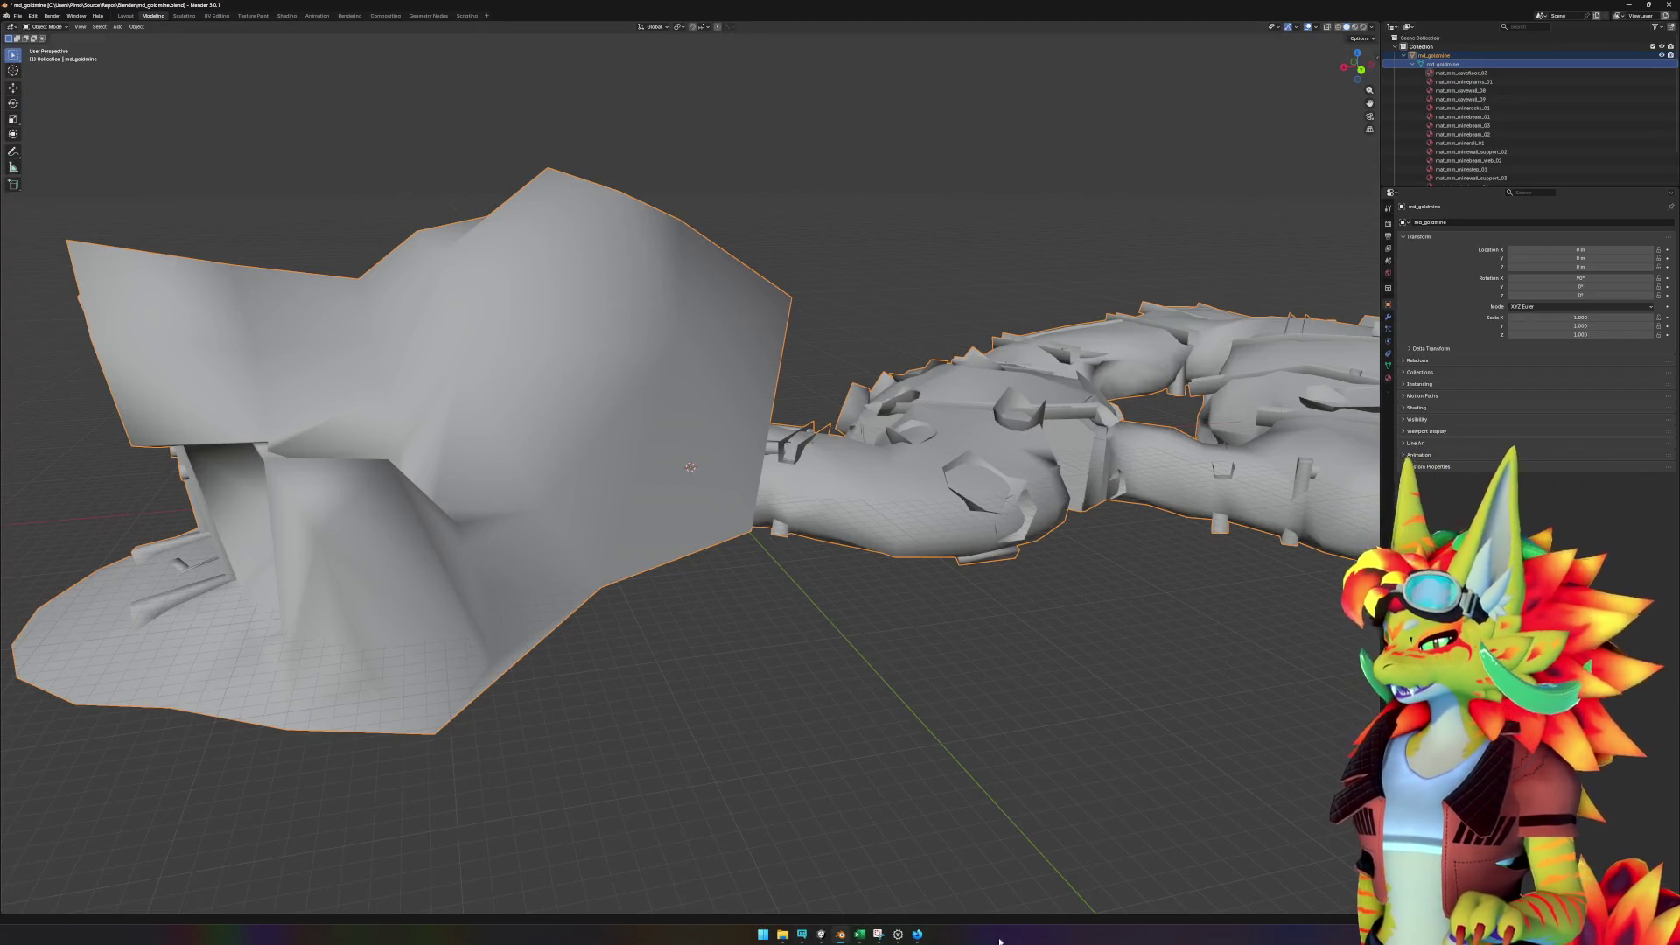
click(821, 934)
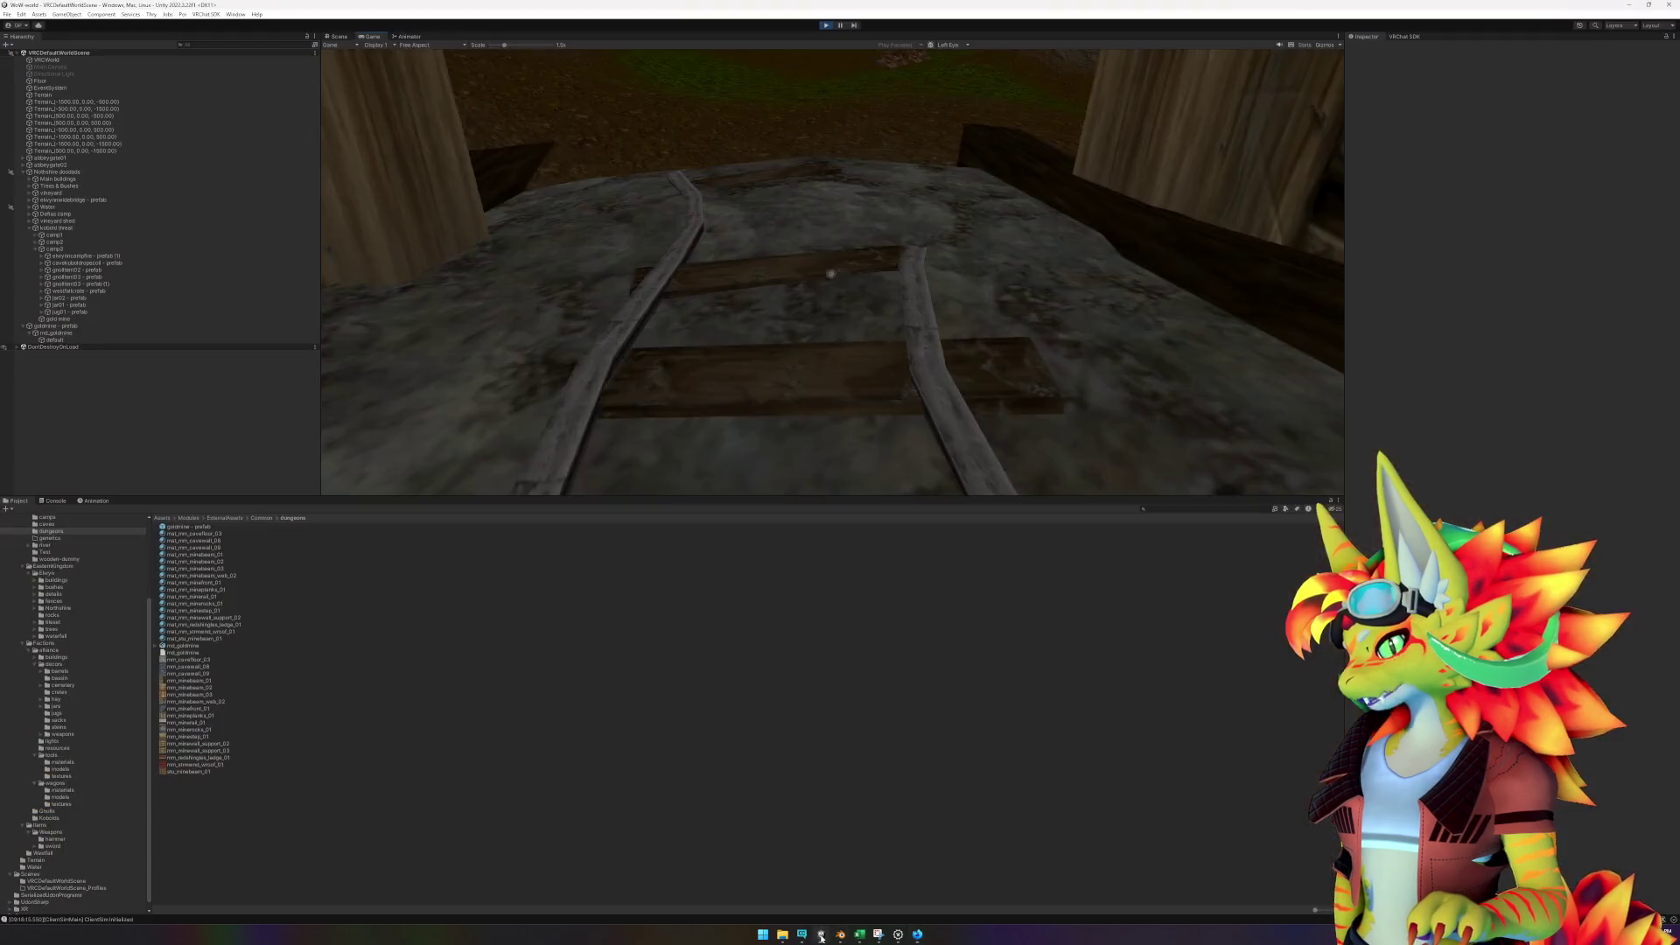
right_click(806, 751)
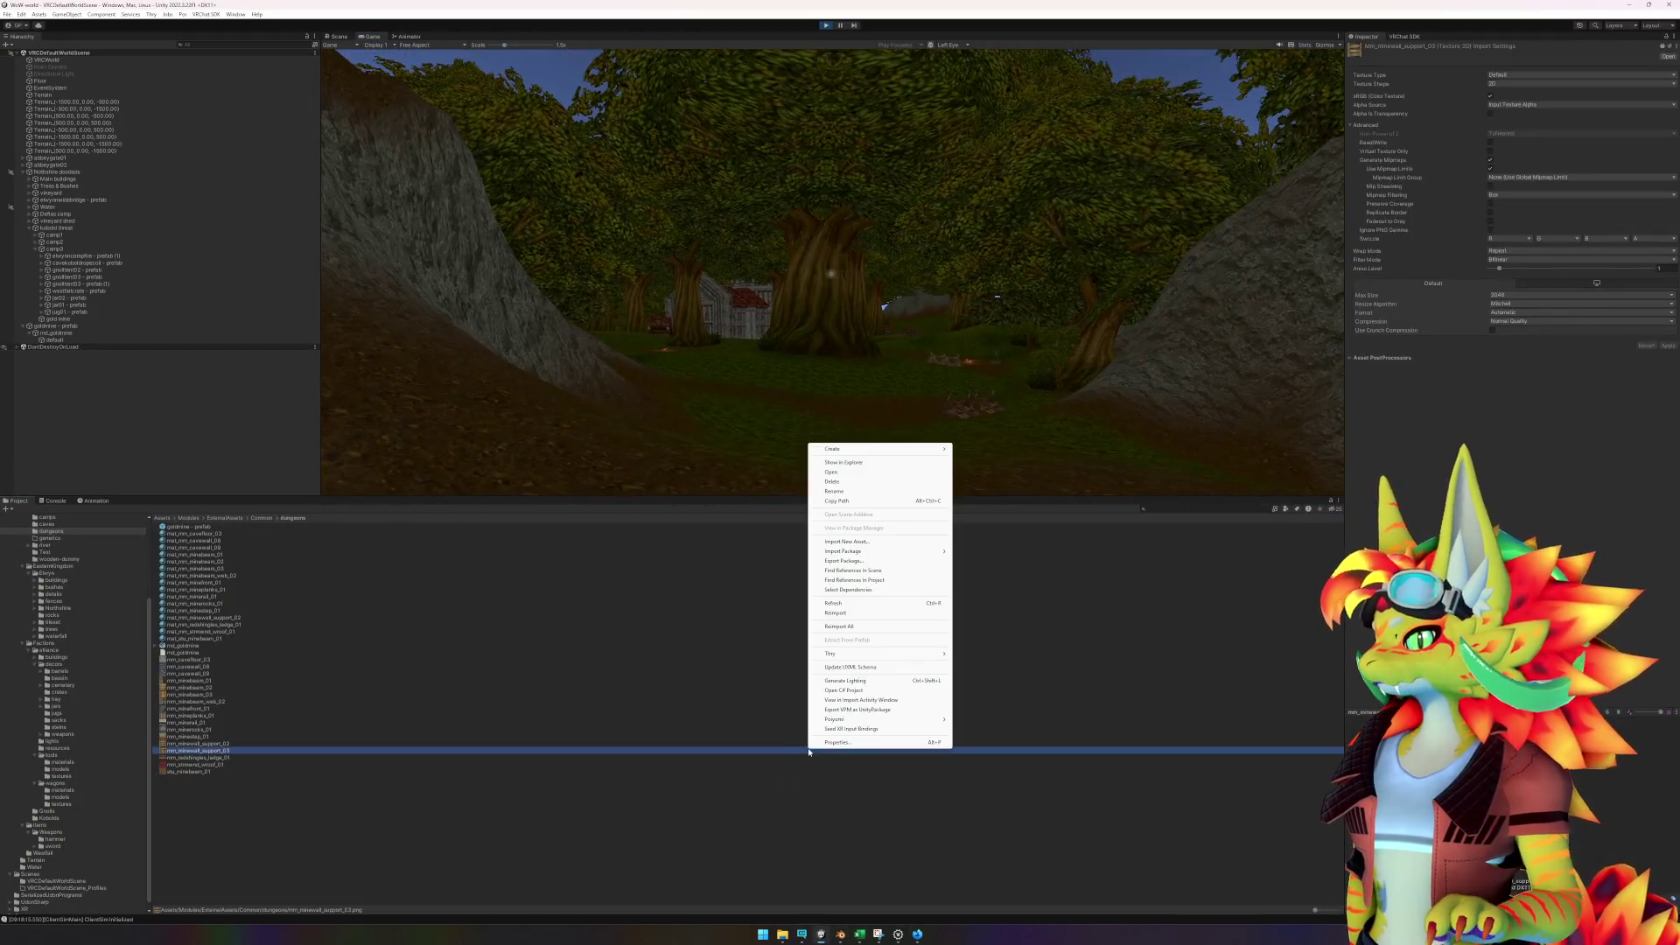
- Walk along the forest path and turn toward the stone building
key(w)
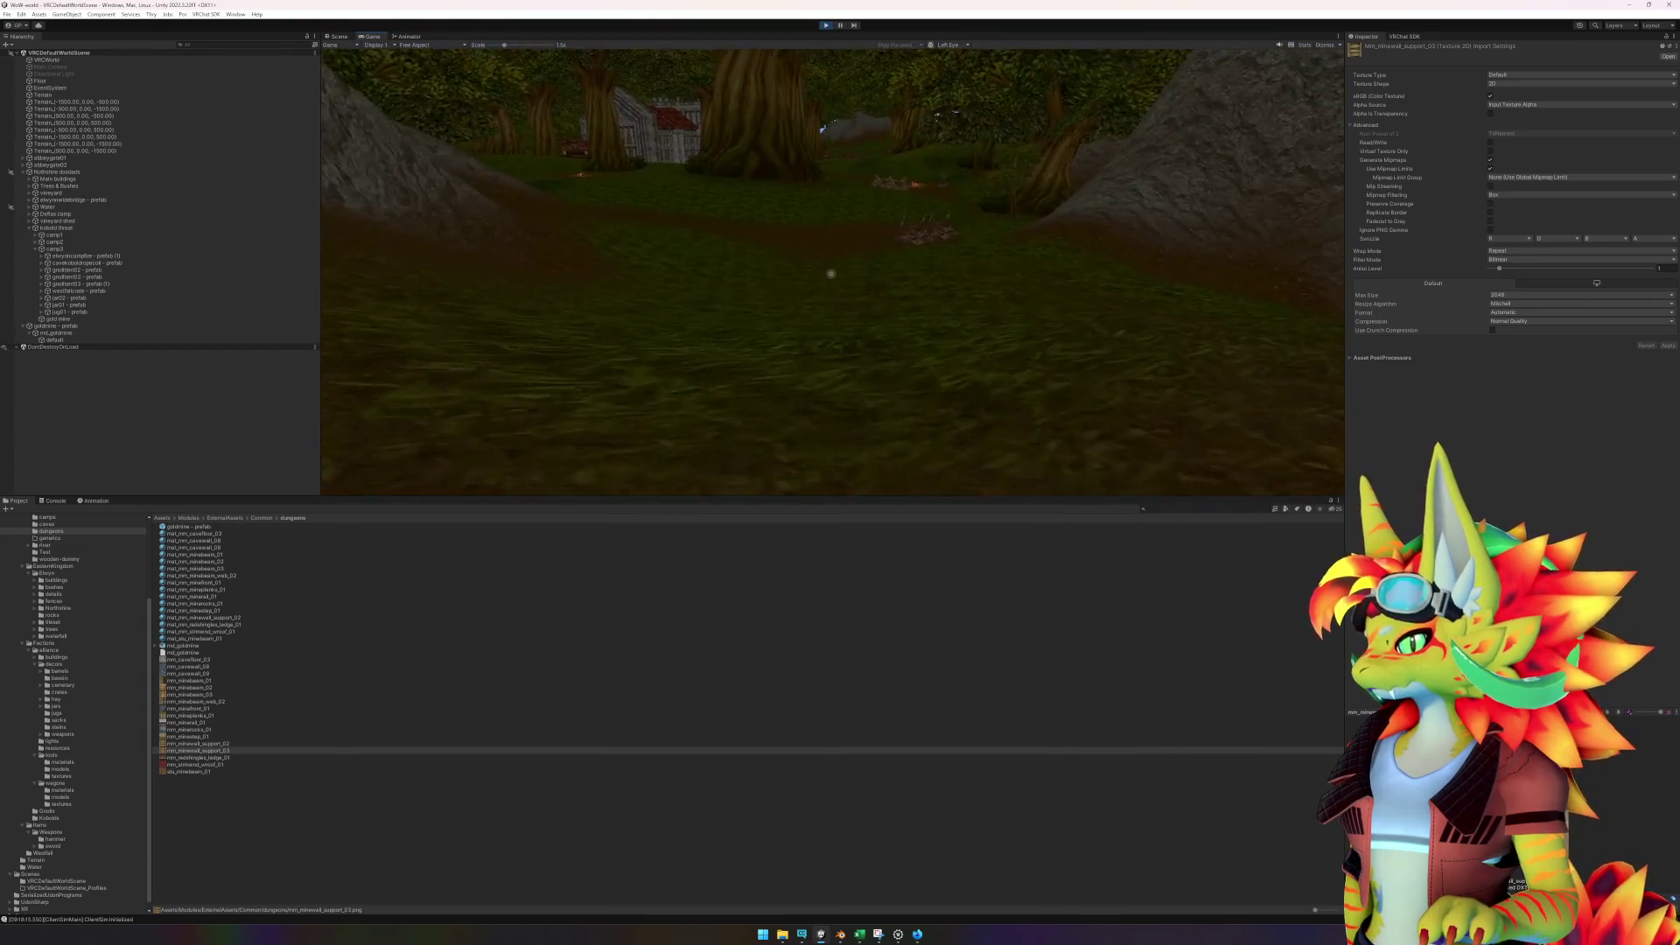
key(w)
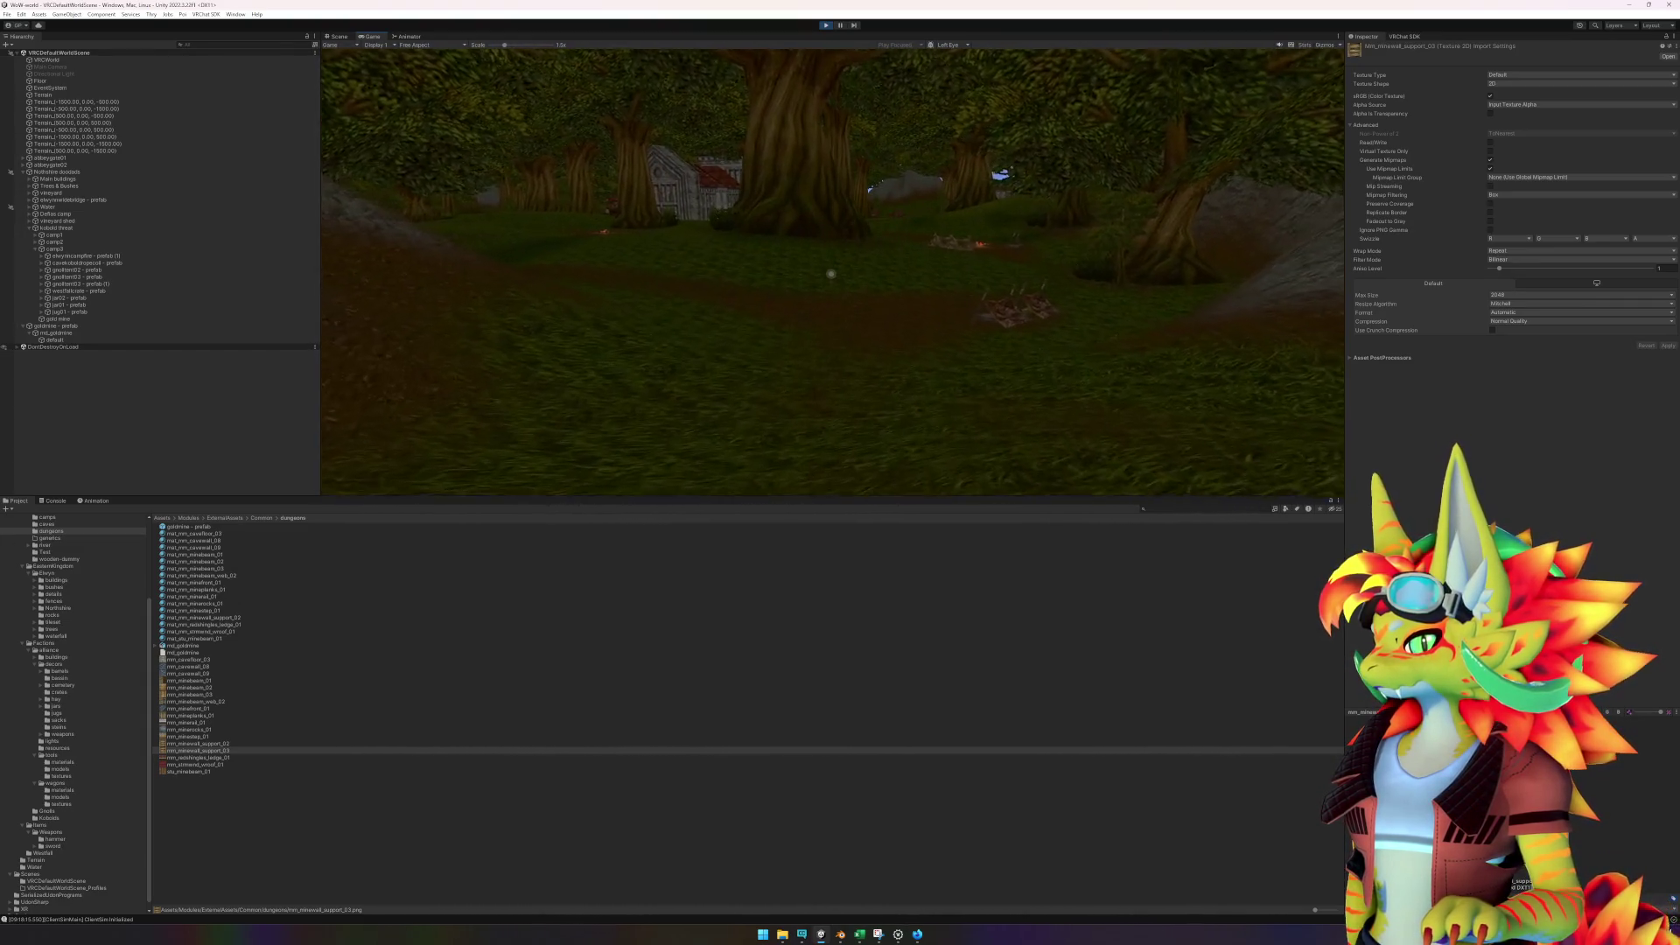
key(w)
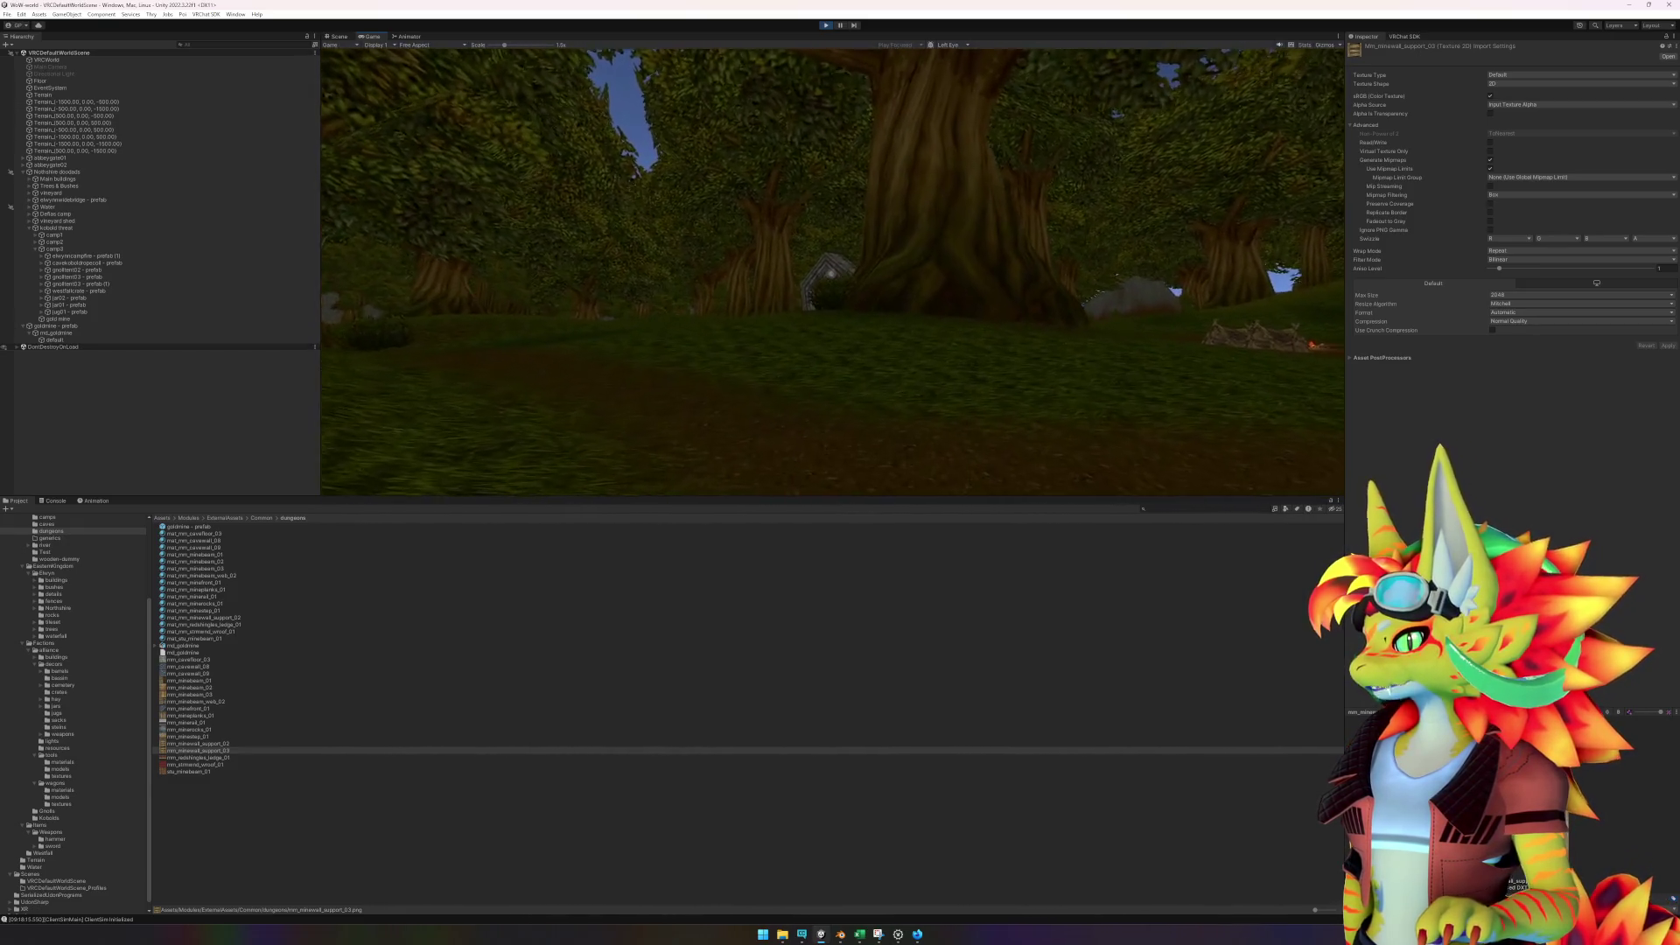
key(w)
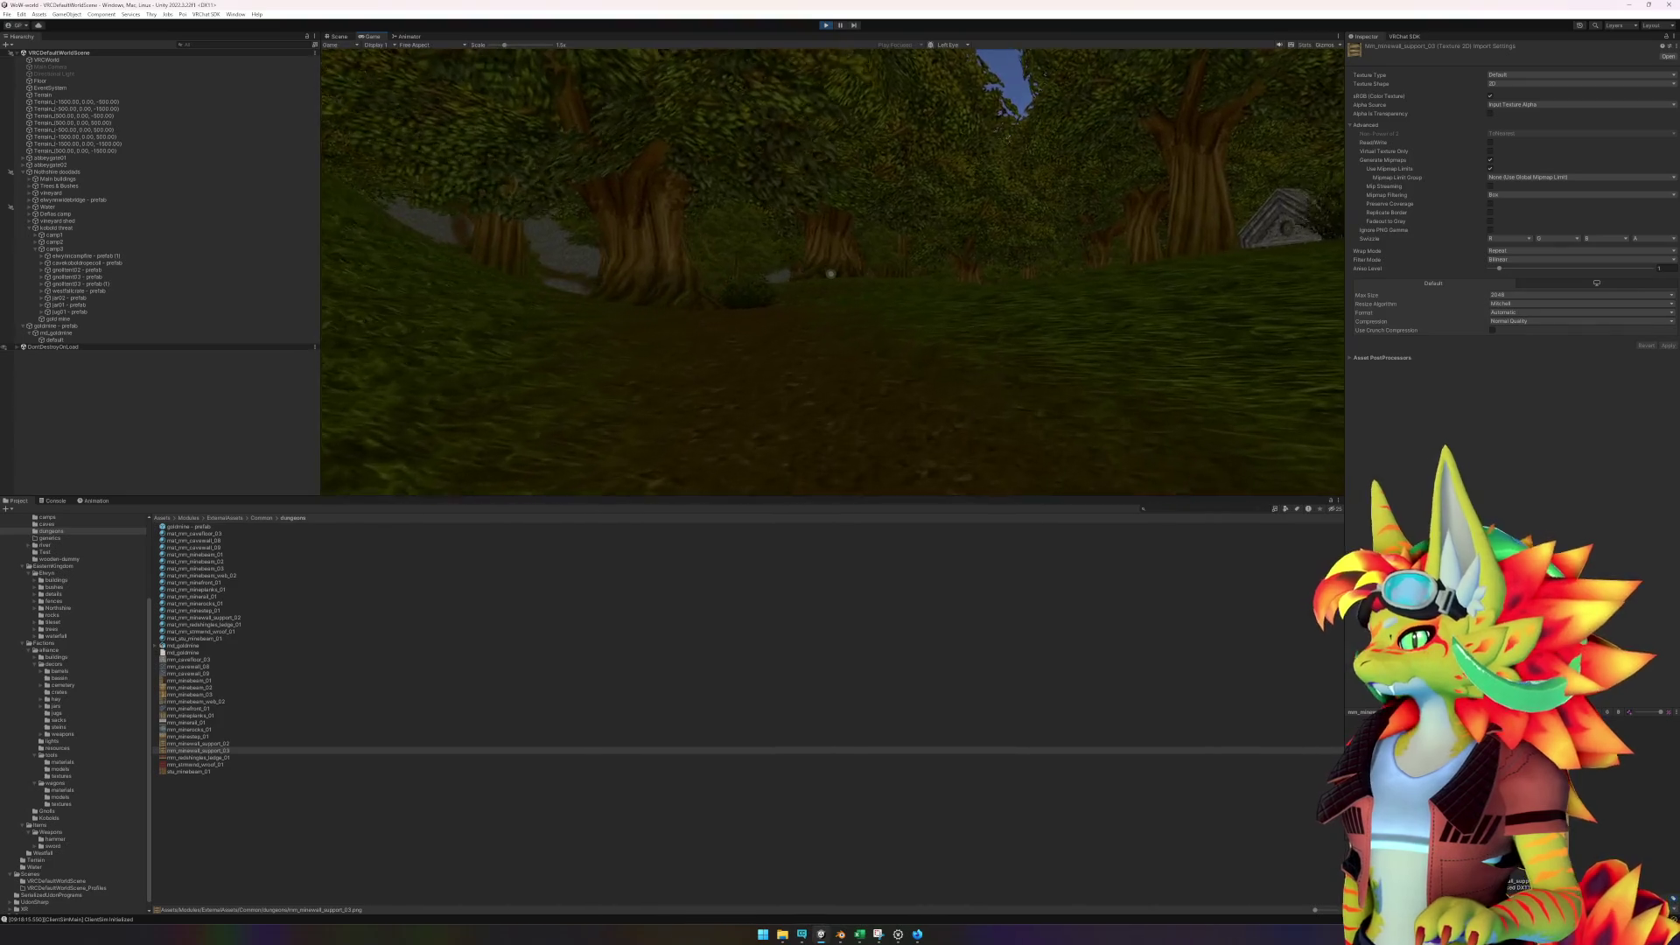
key(w)
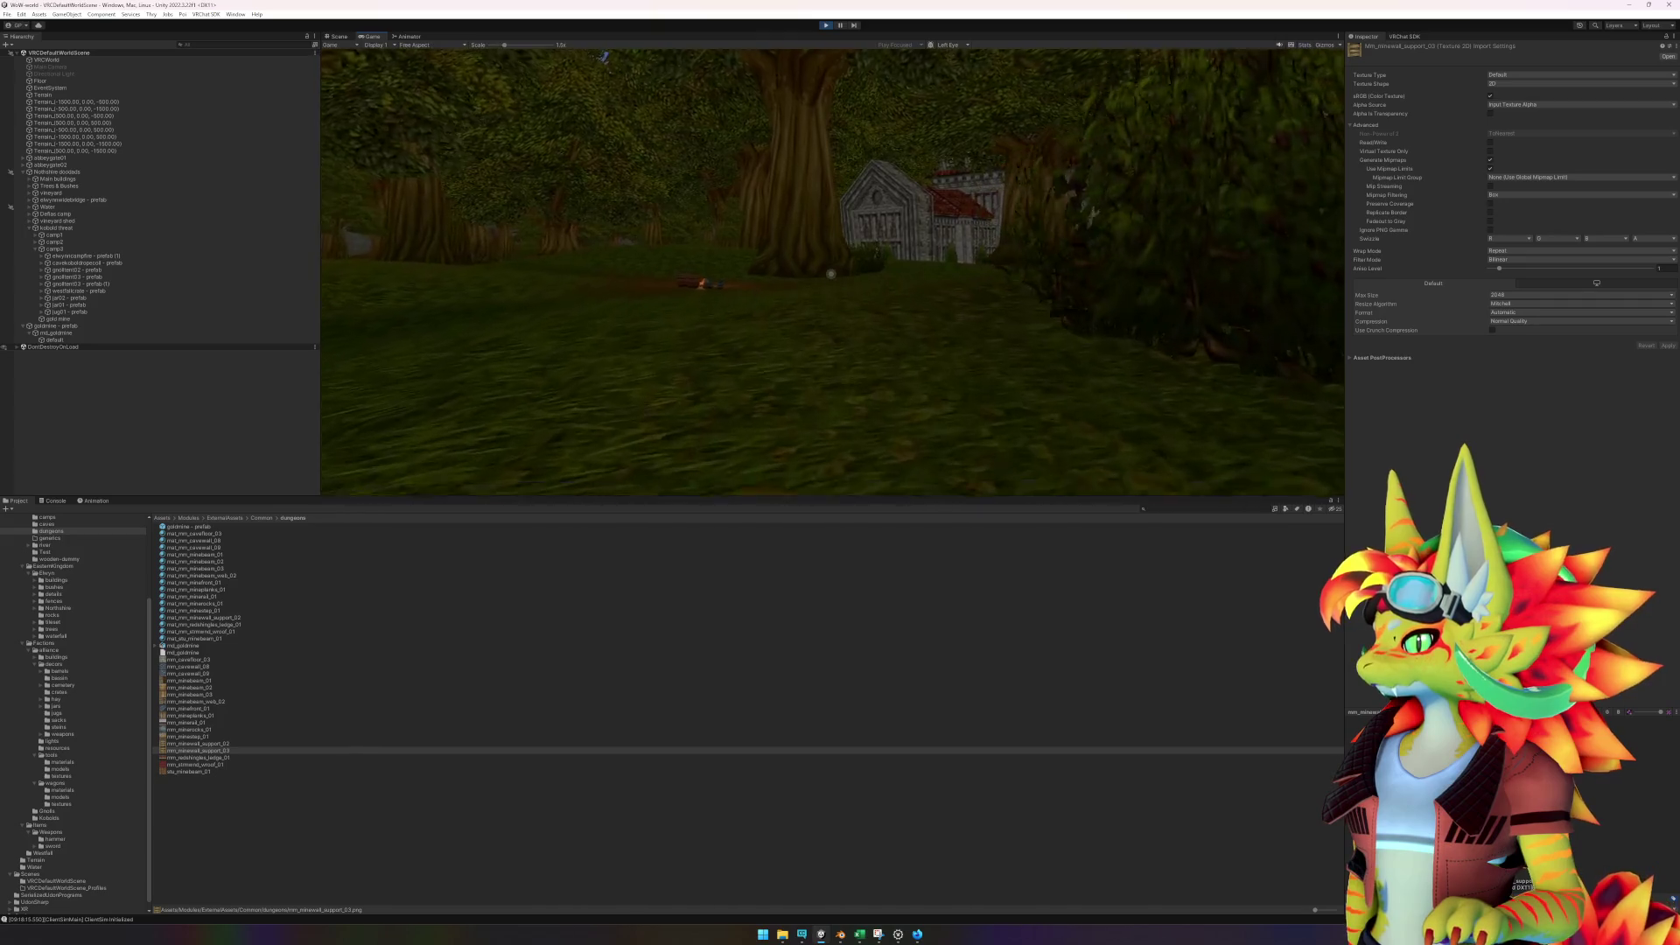
key(w)
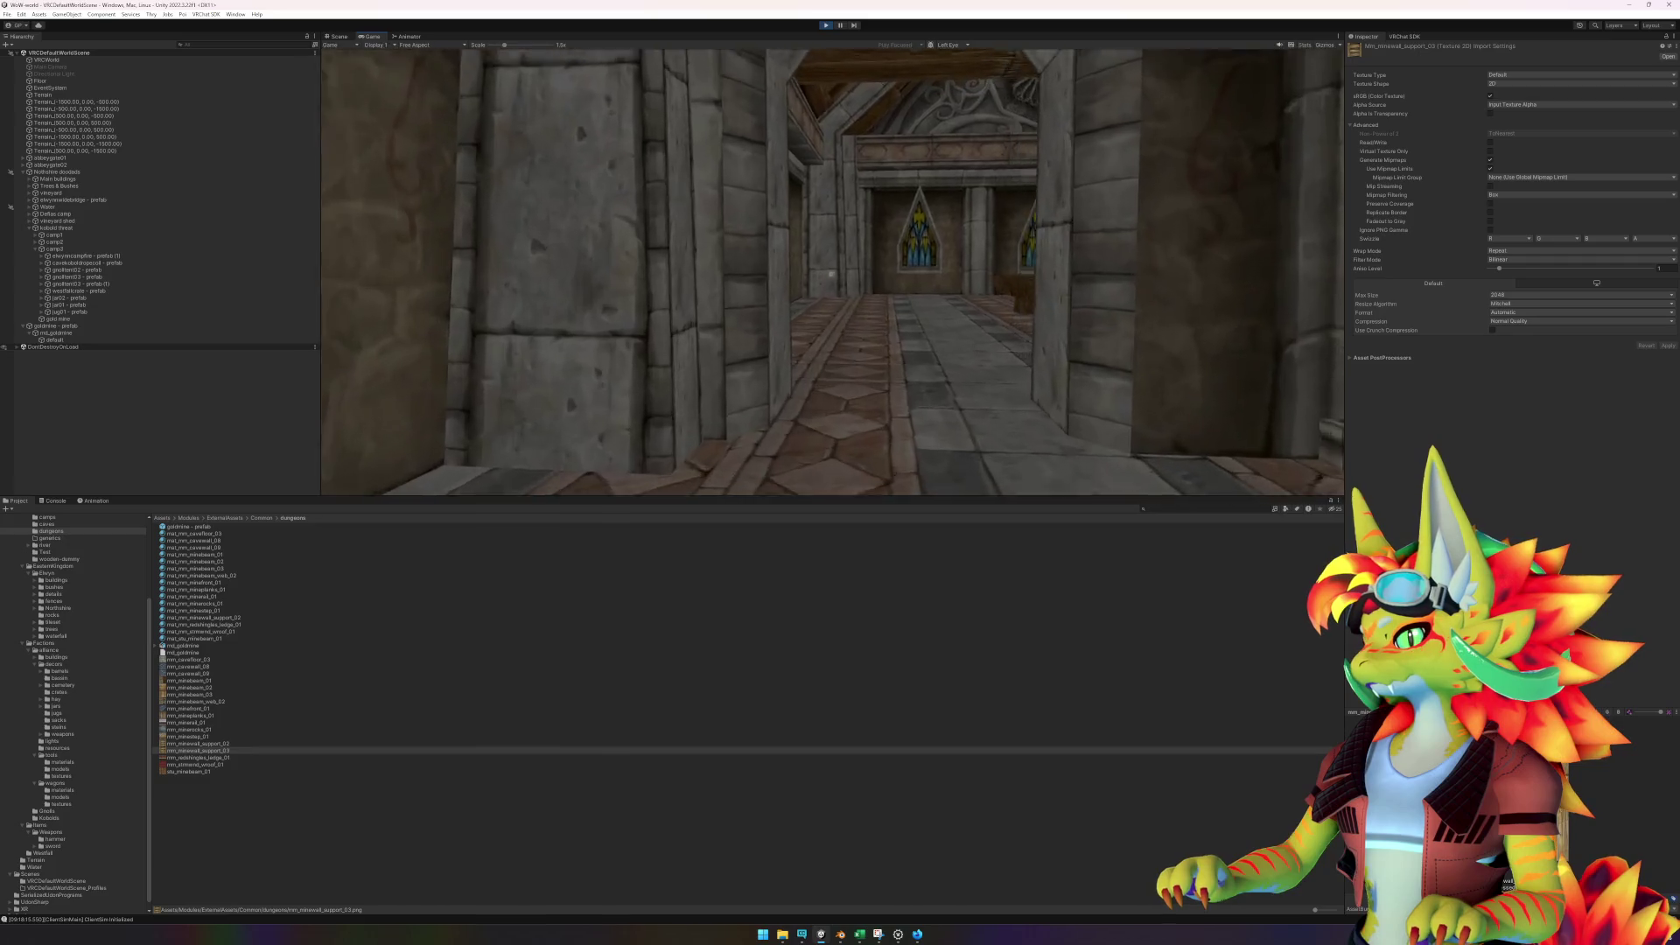
- Explore the abbey's stained-glass windows, carved wall panel and stairs
key(w)
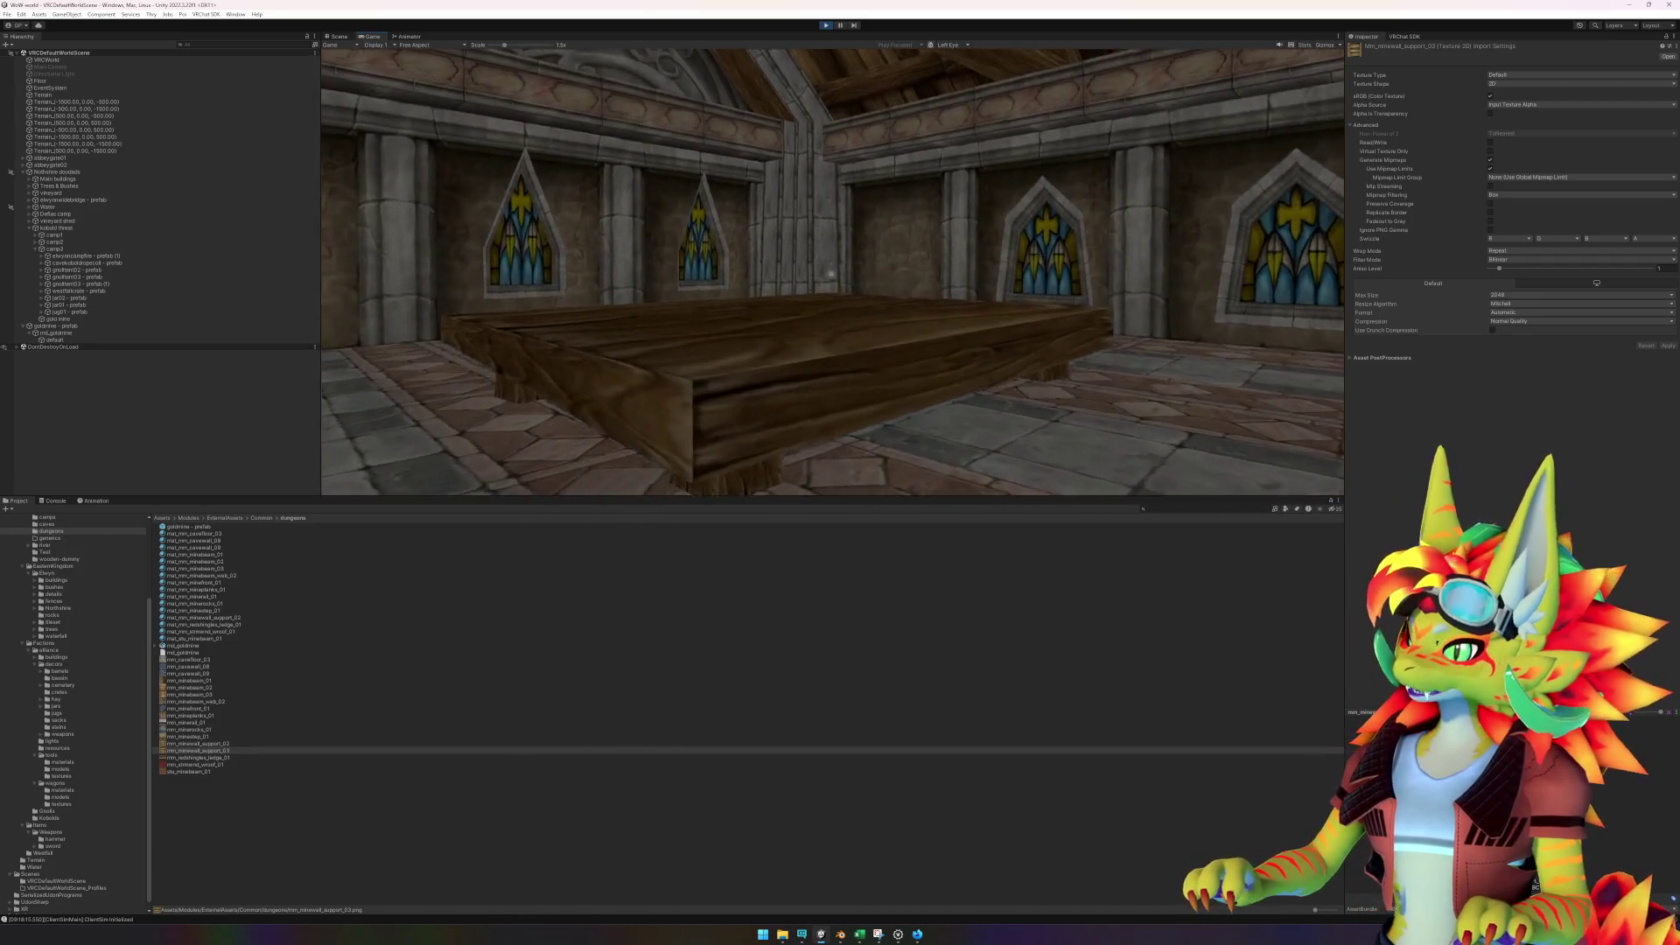
key(w)
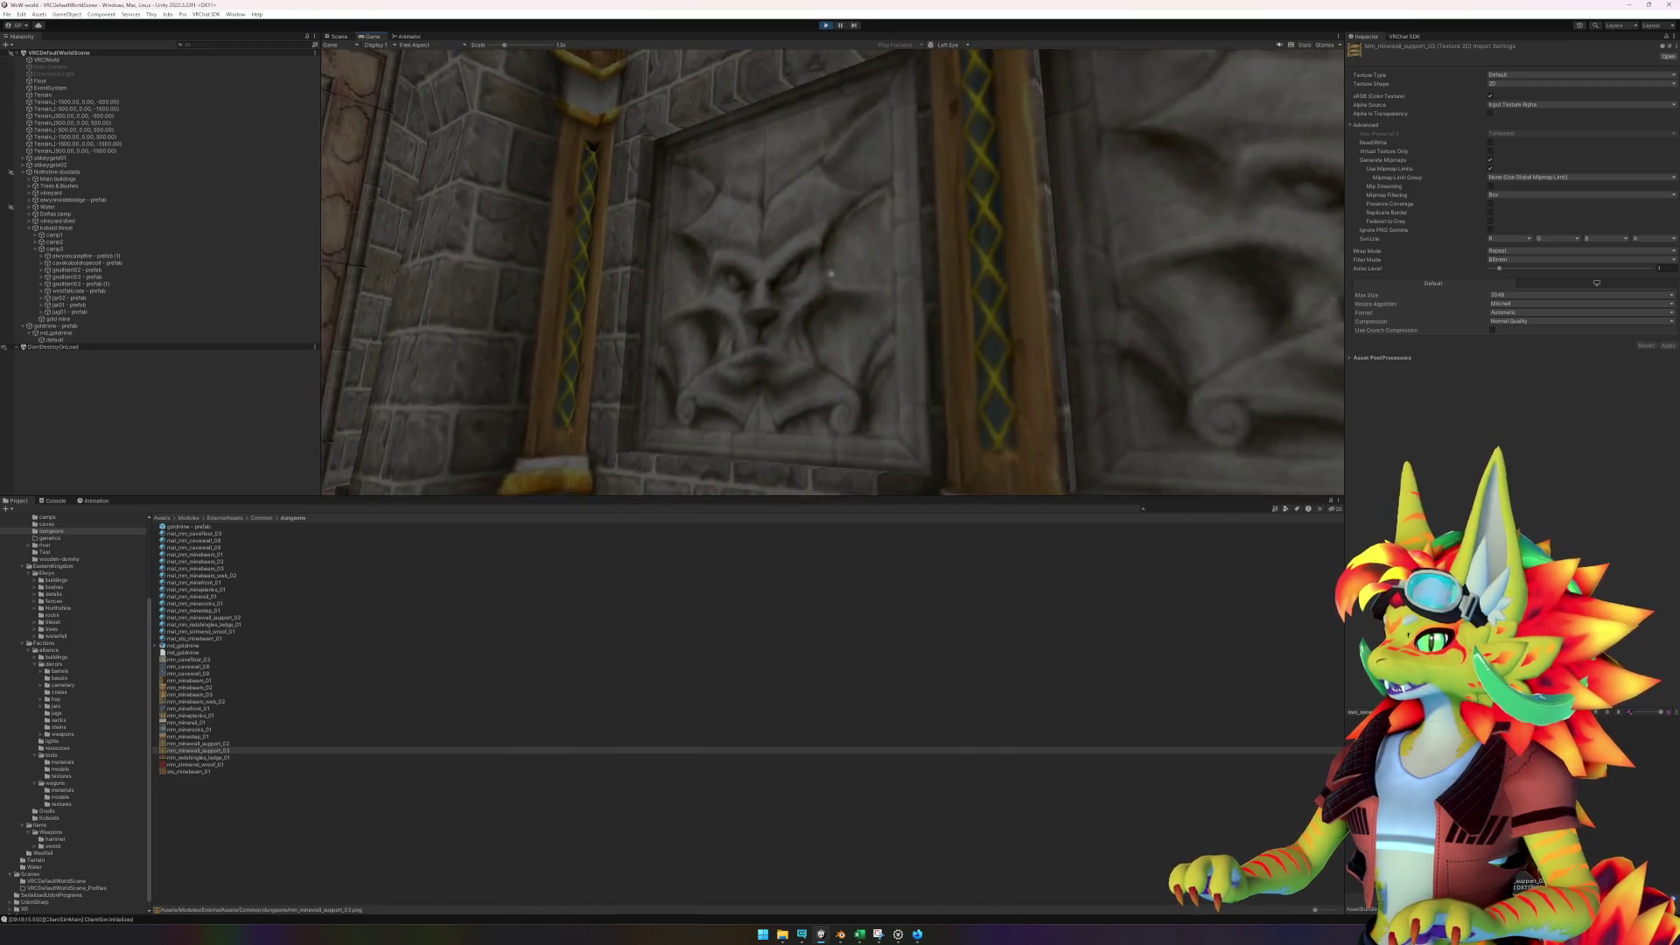
key(w)
key(w)
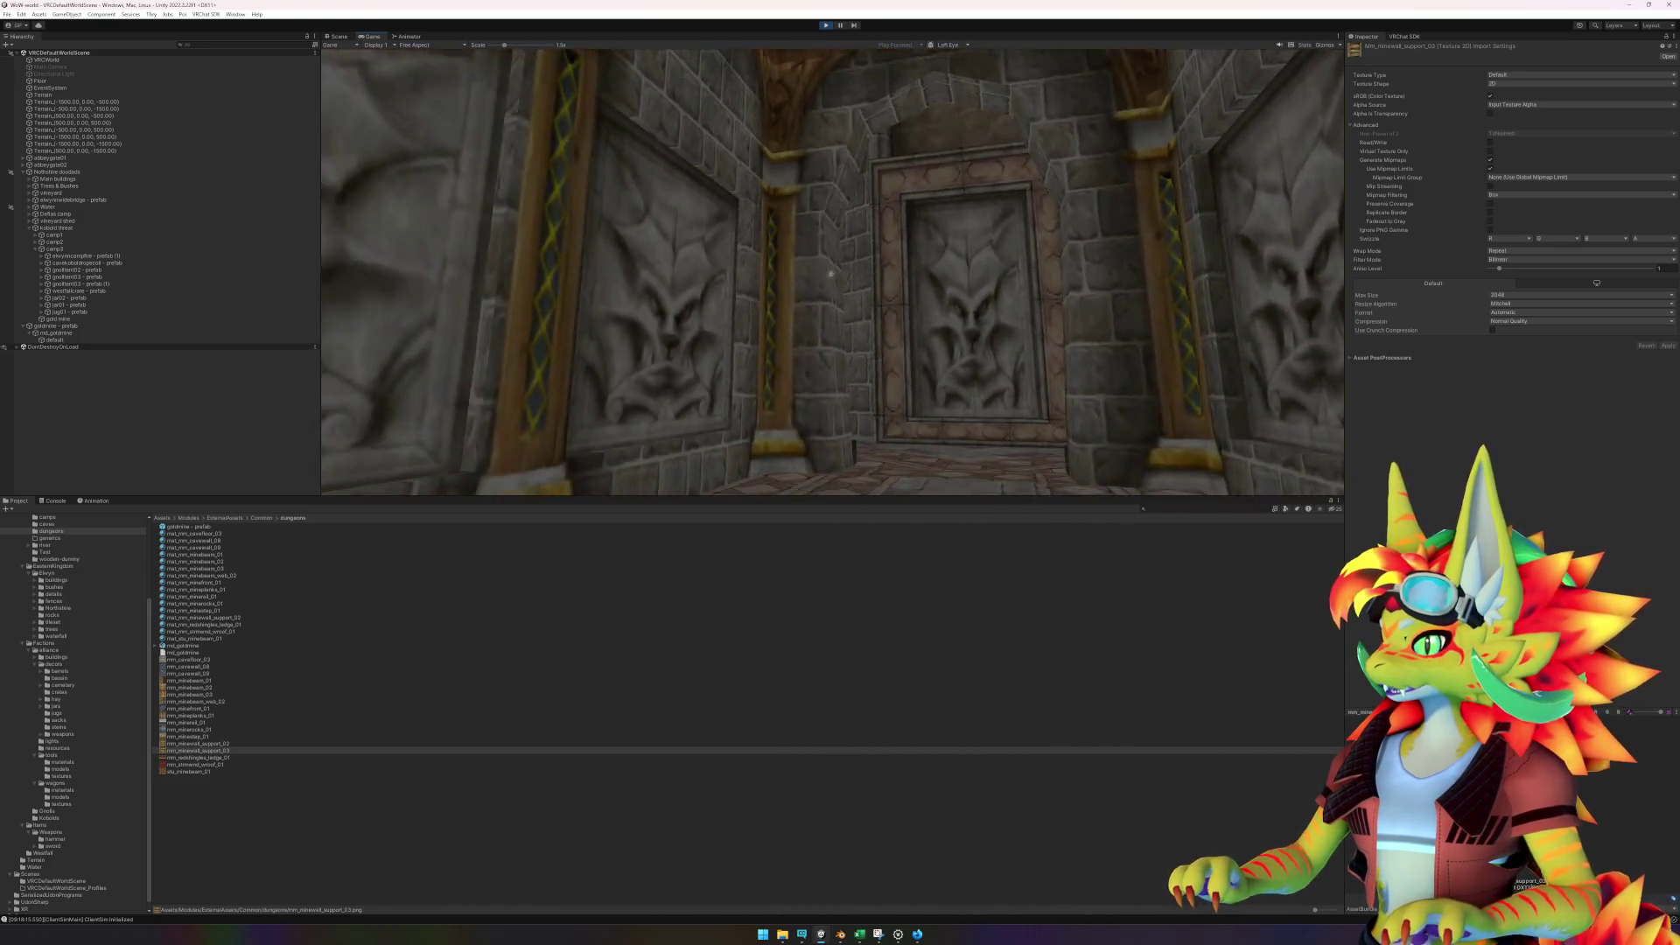
key(w)
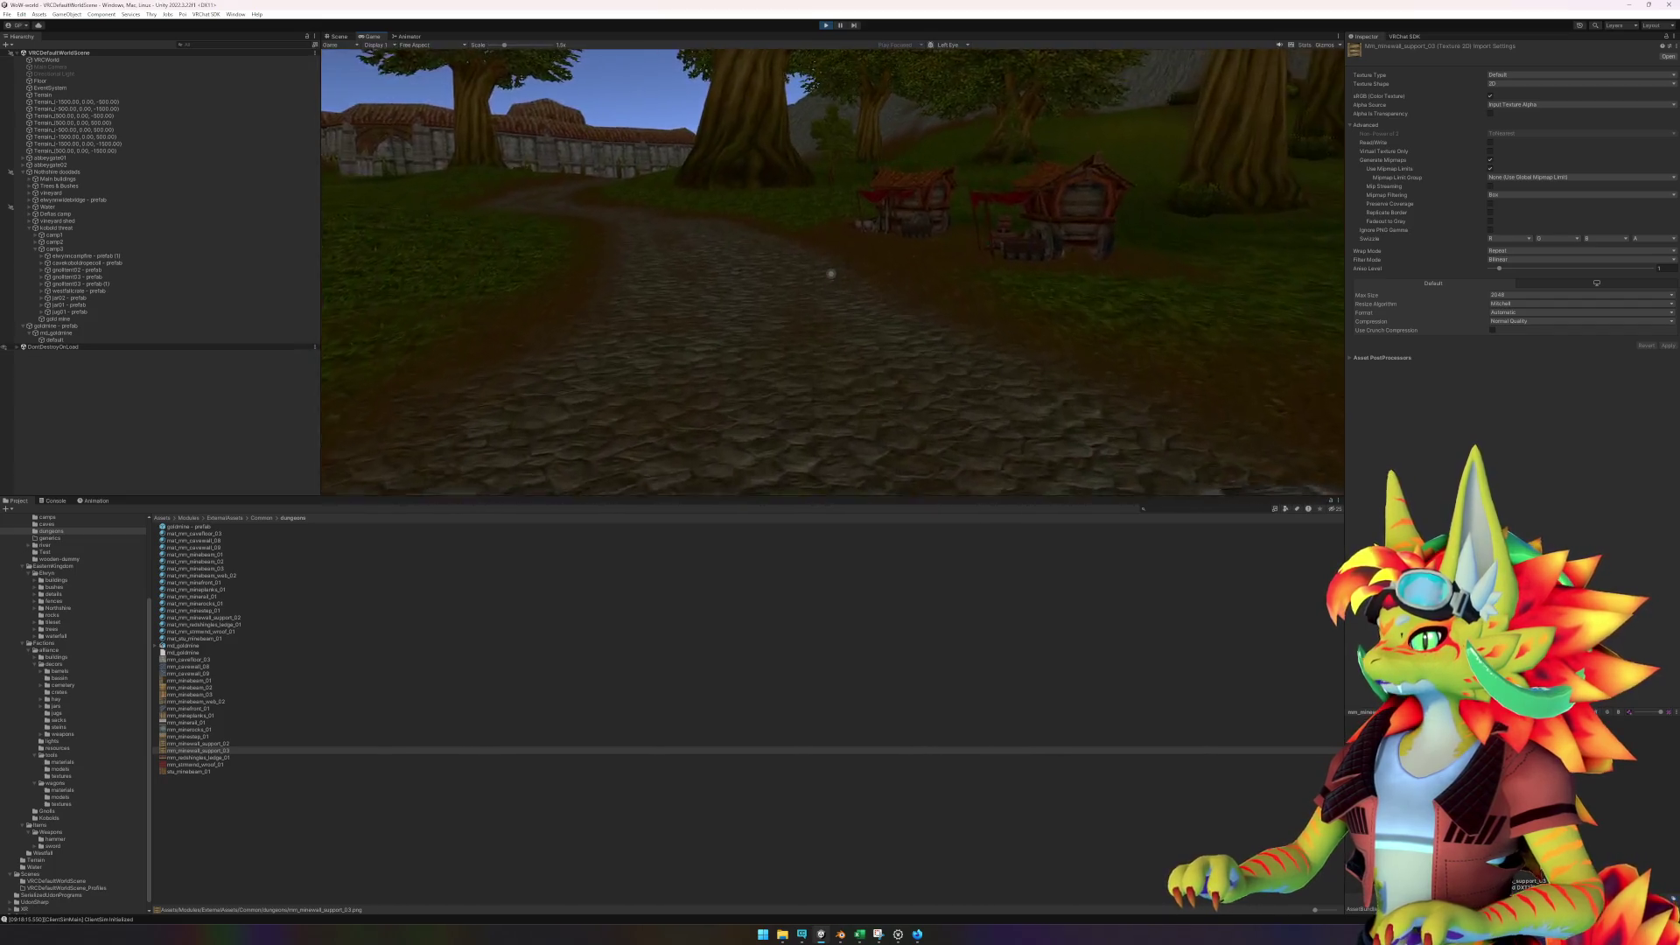
key(d)
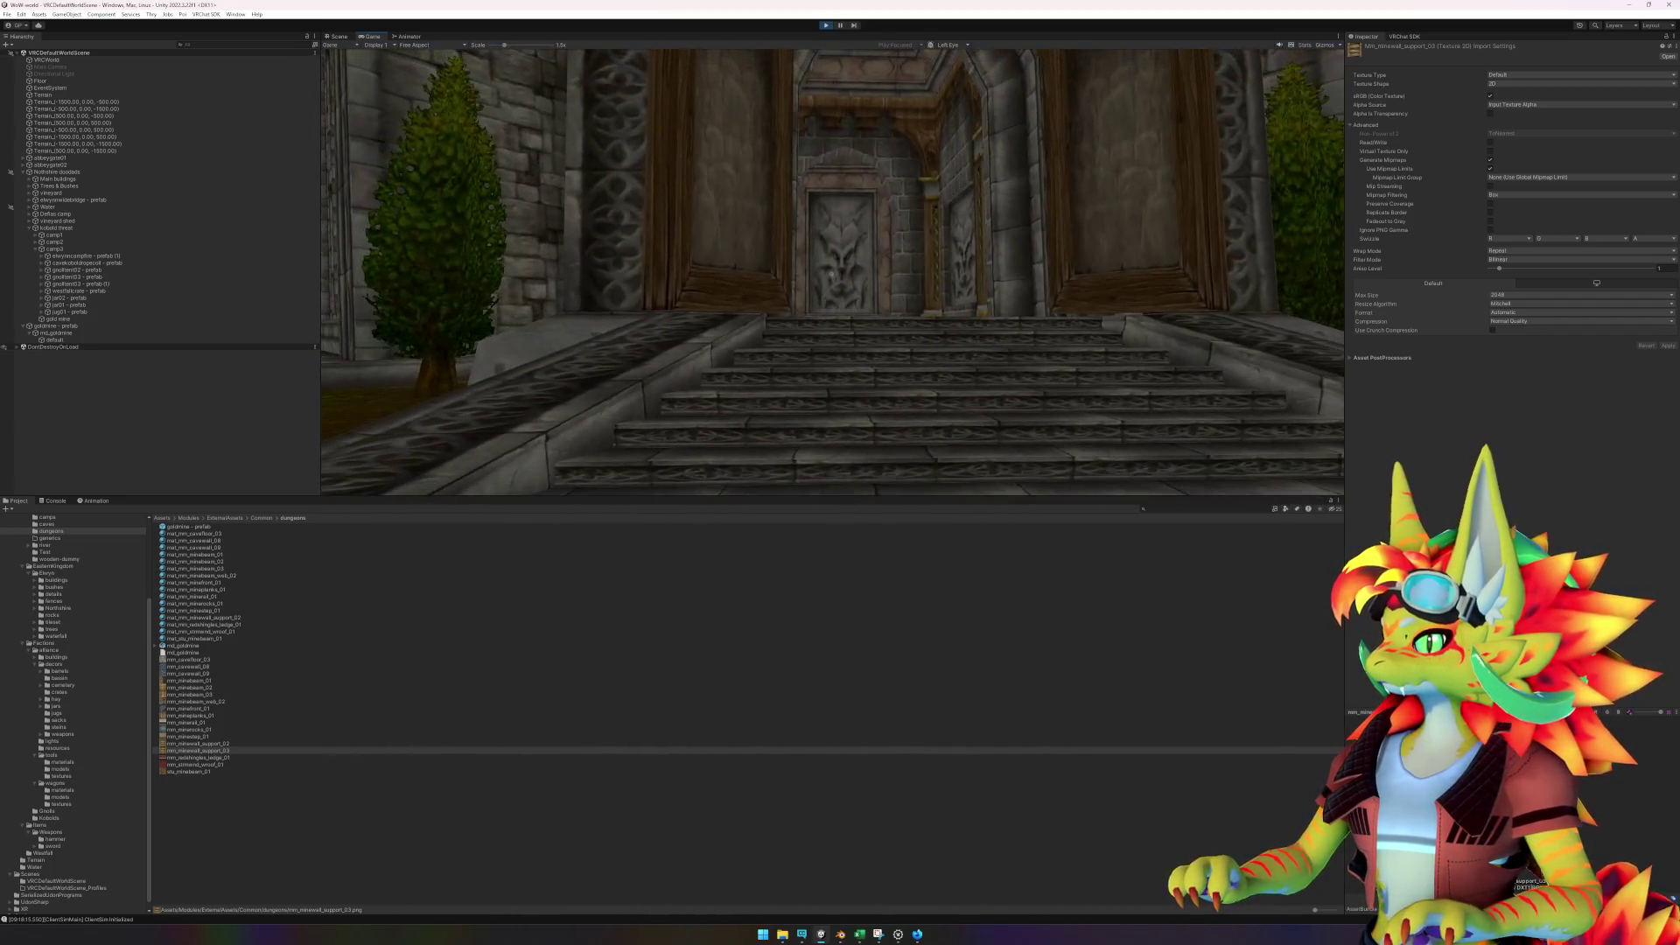
- Exit play mode through the VRChat Client Simulator menu
key(Escape)
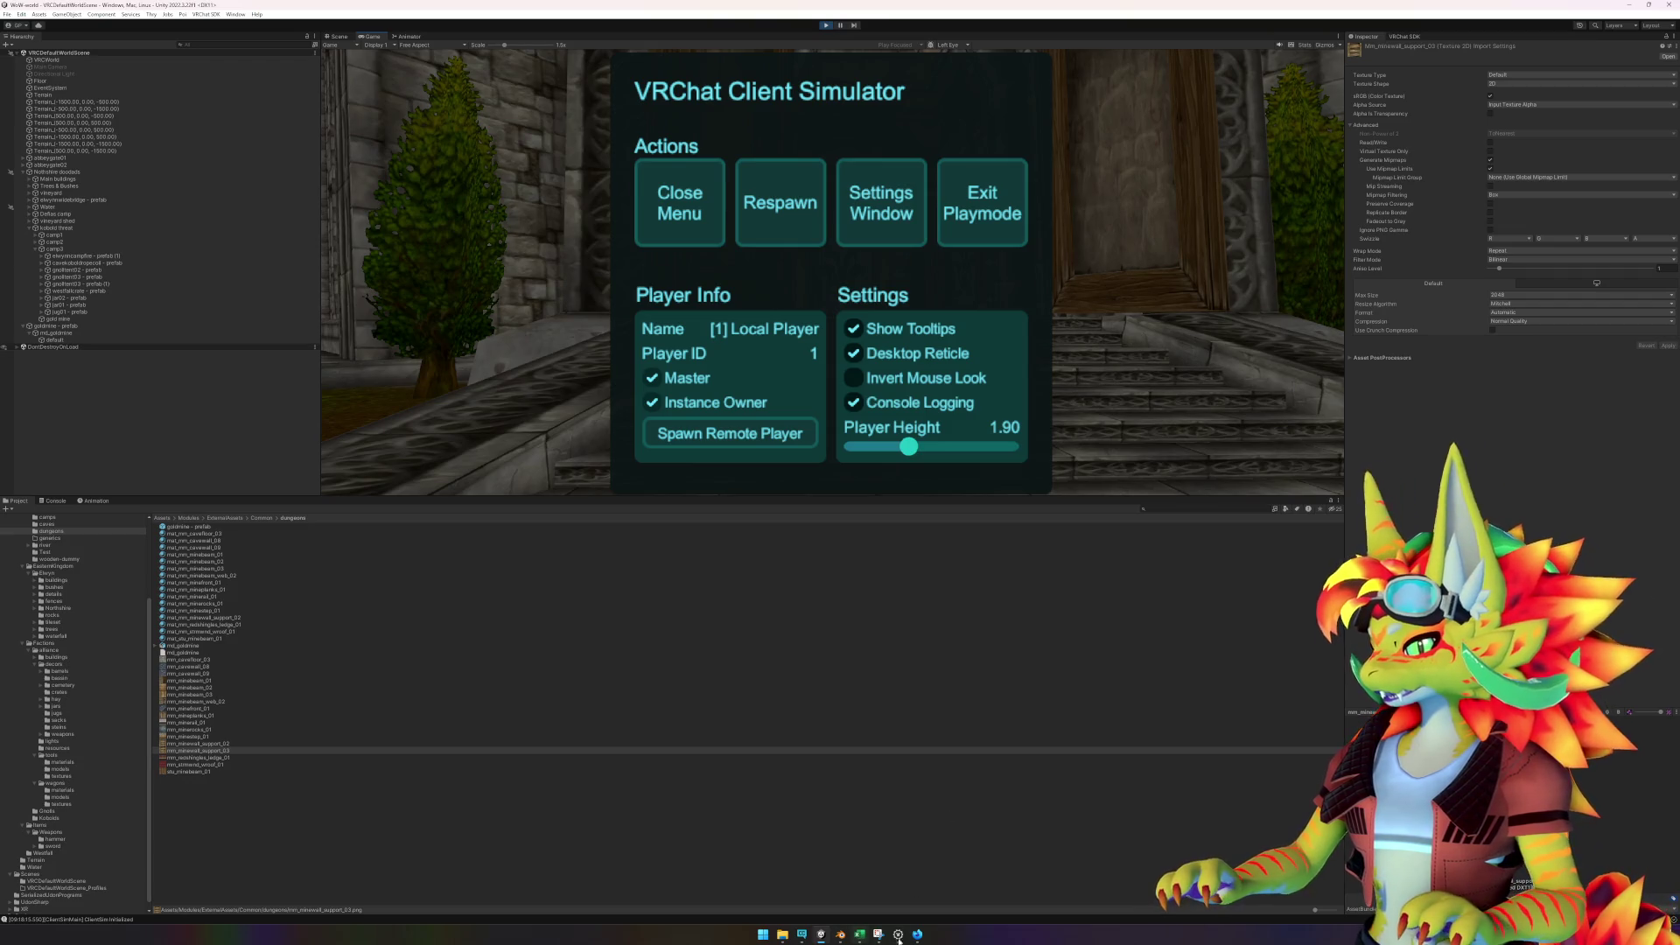
click(982, 203)
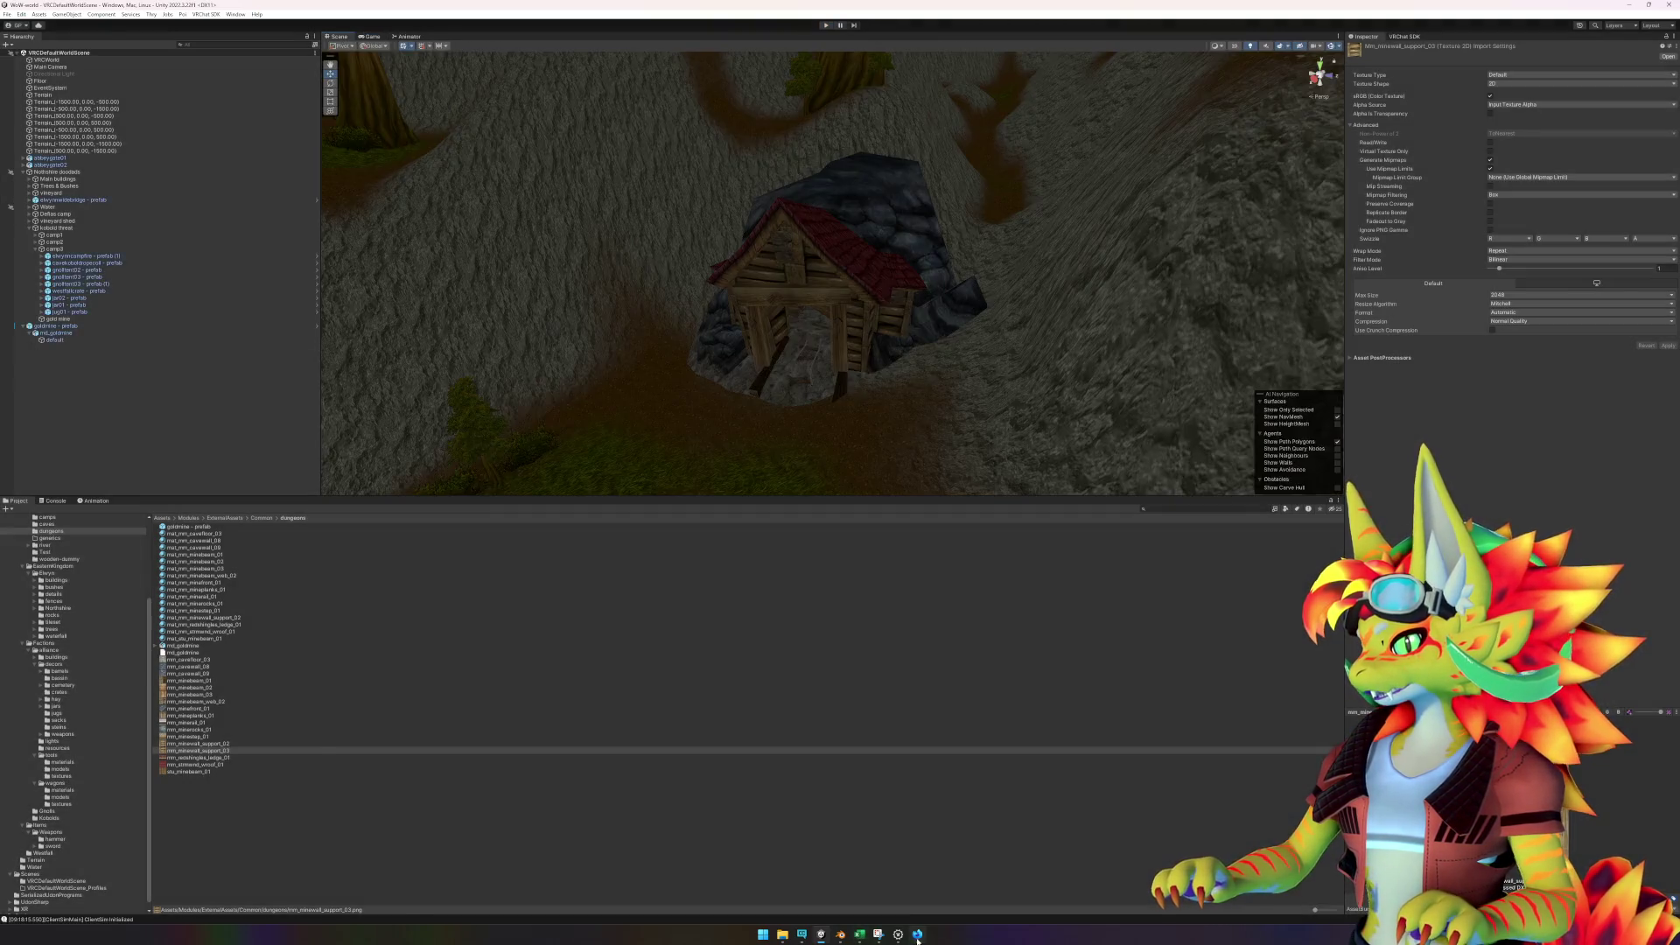
click(918, 935)
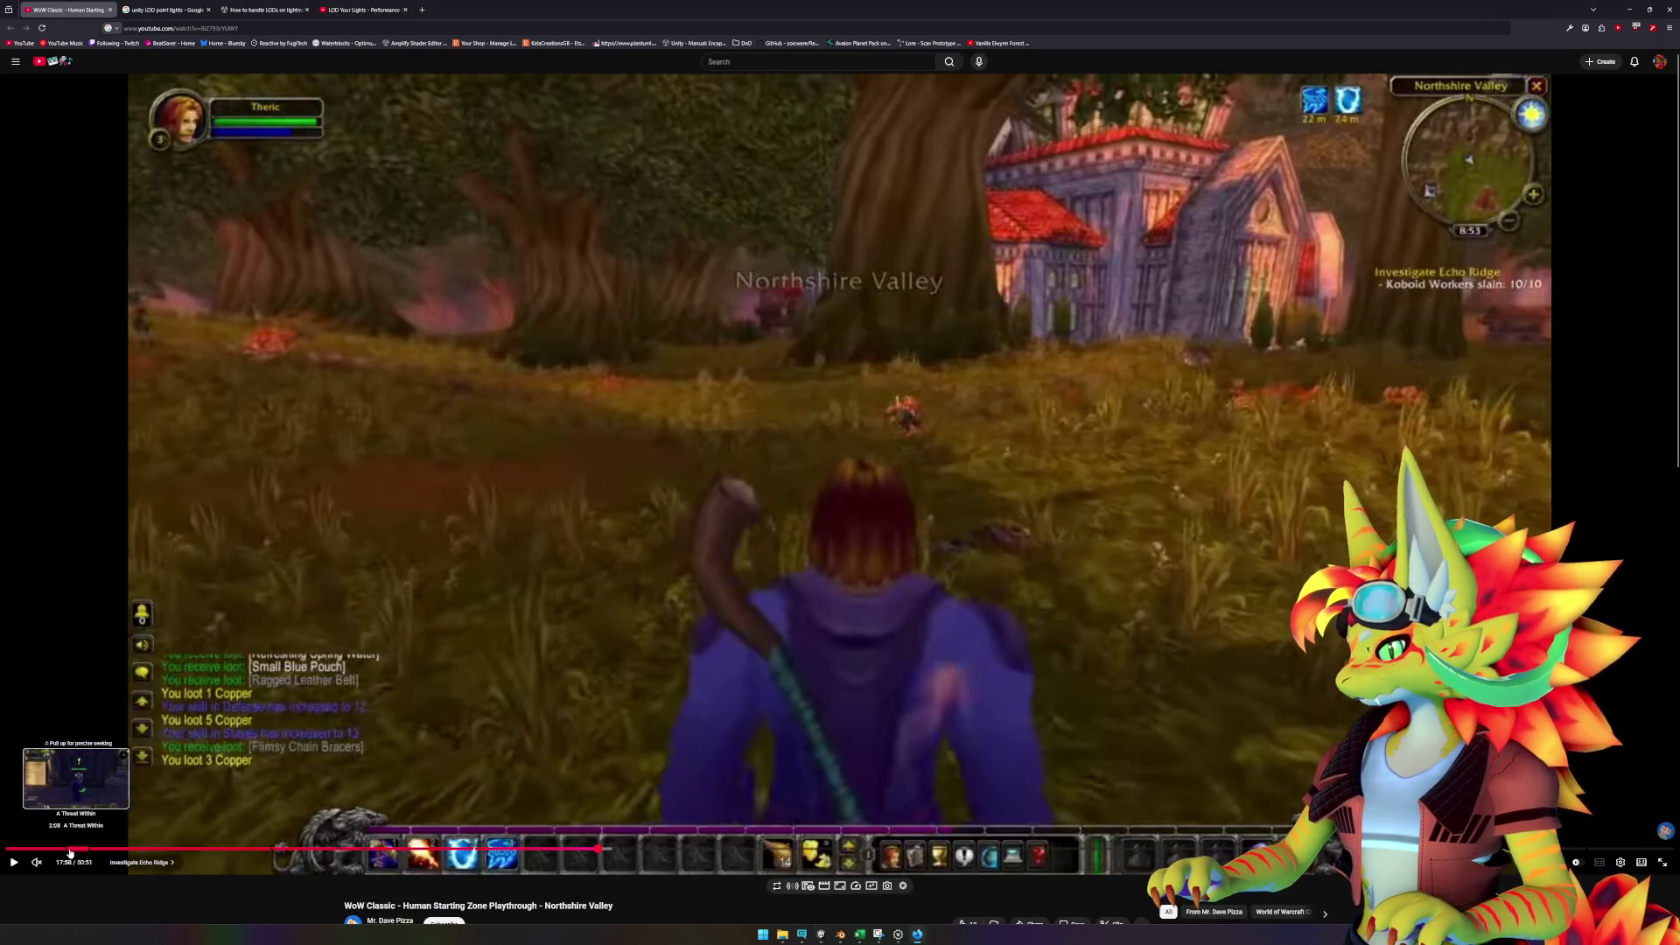
- Rewind the YouTube video to about 1:46, then search 'drape' in wow.export
click(64, 849)
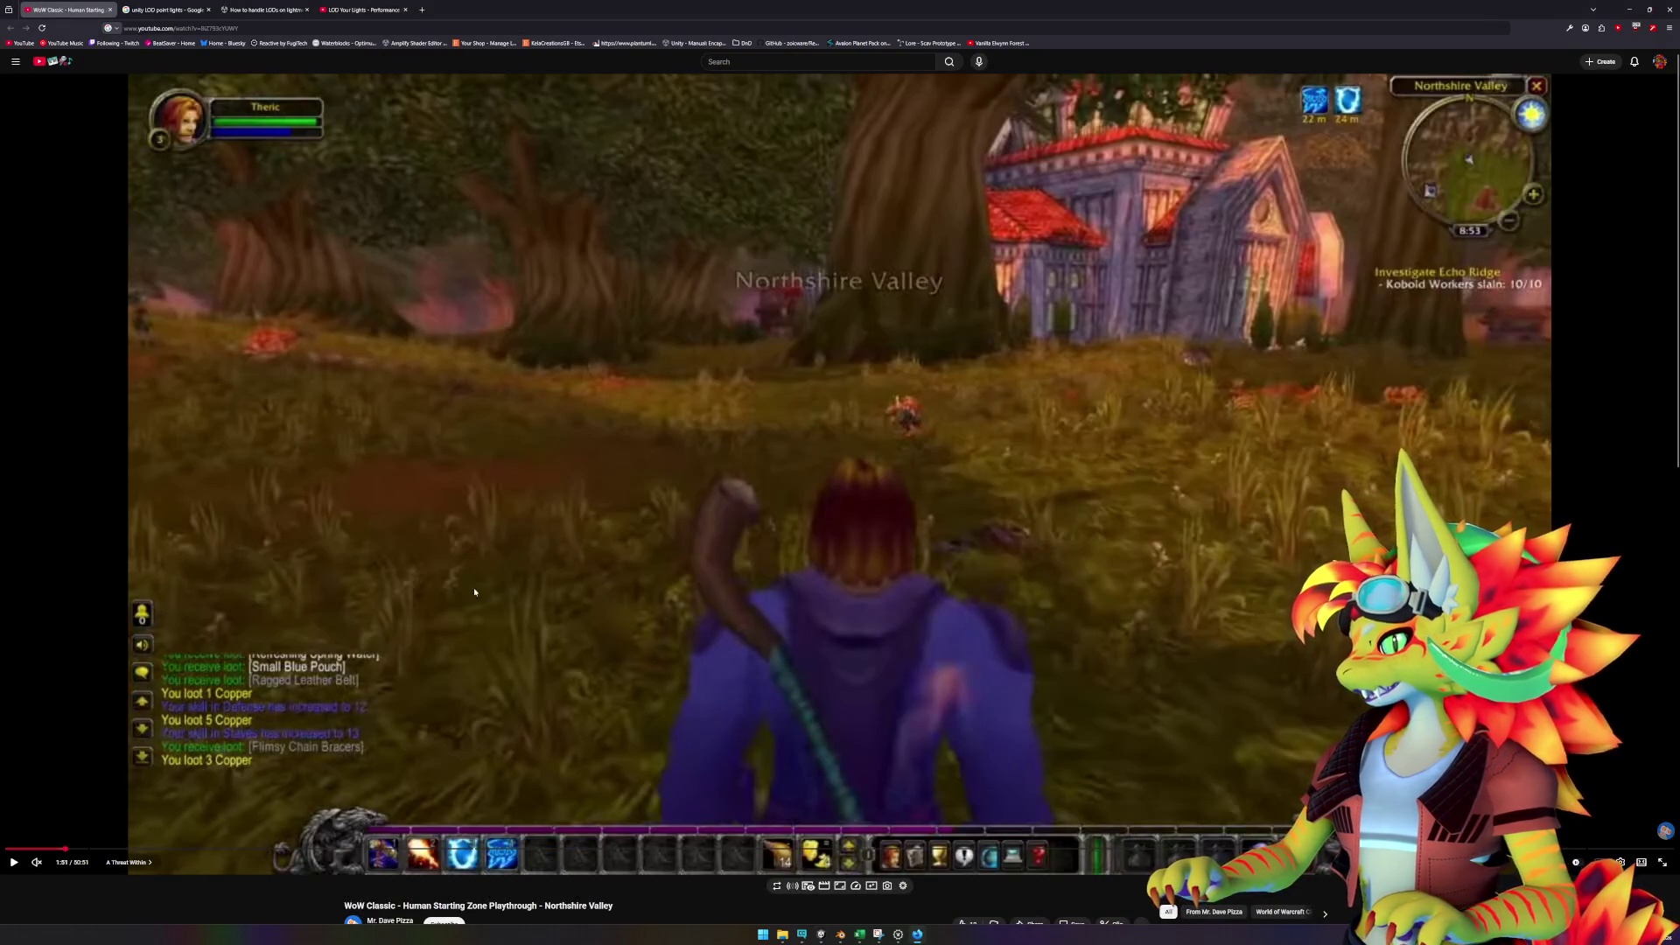
key(Left)
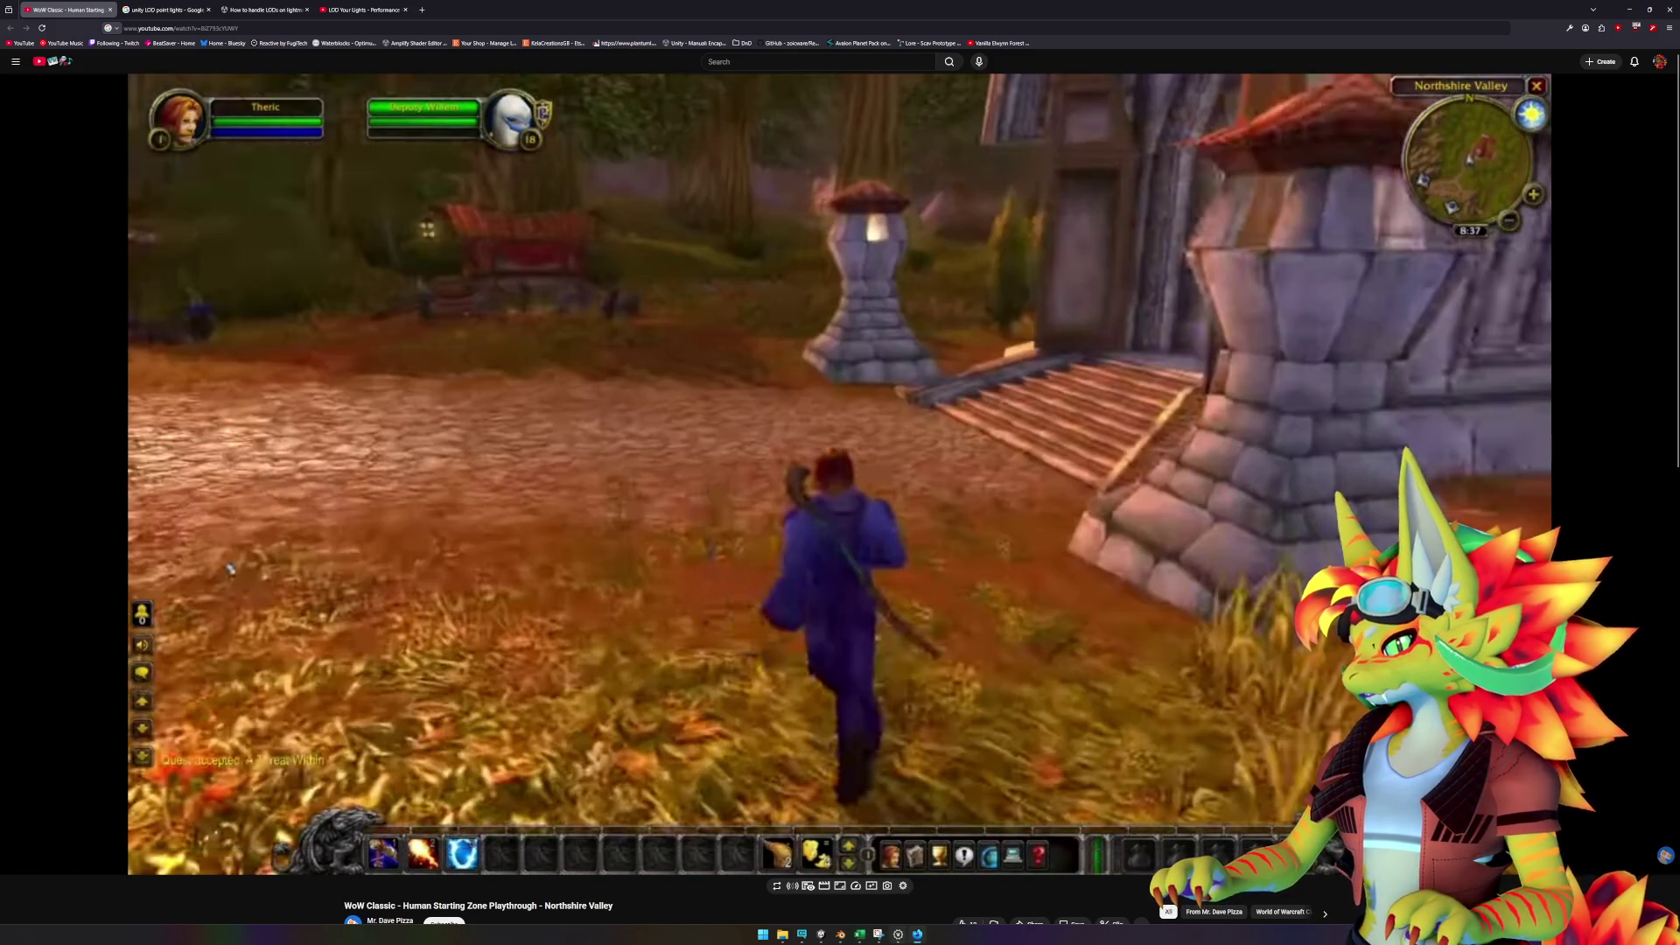
key(alt+Tab)
text(drape)
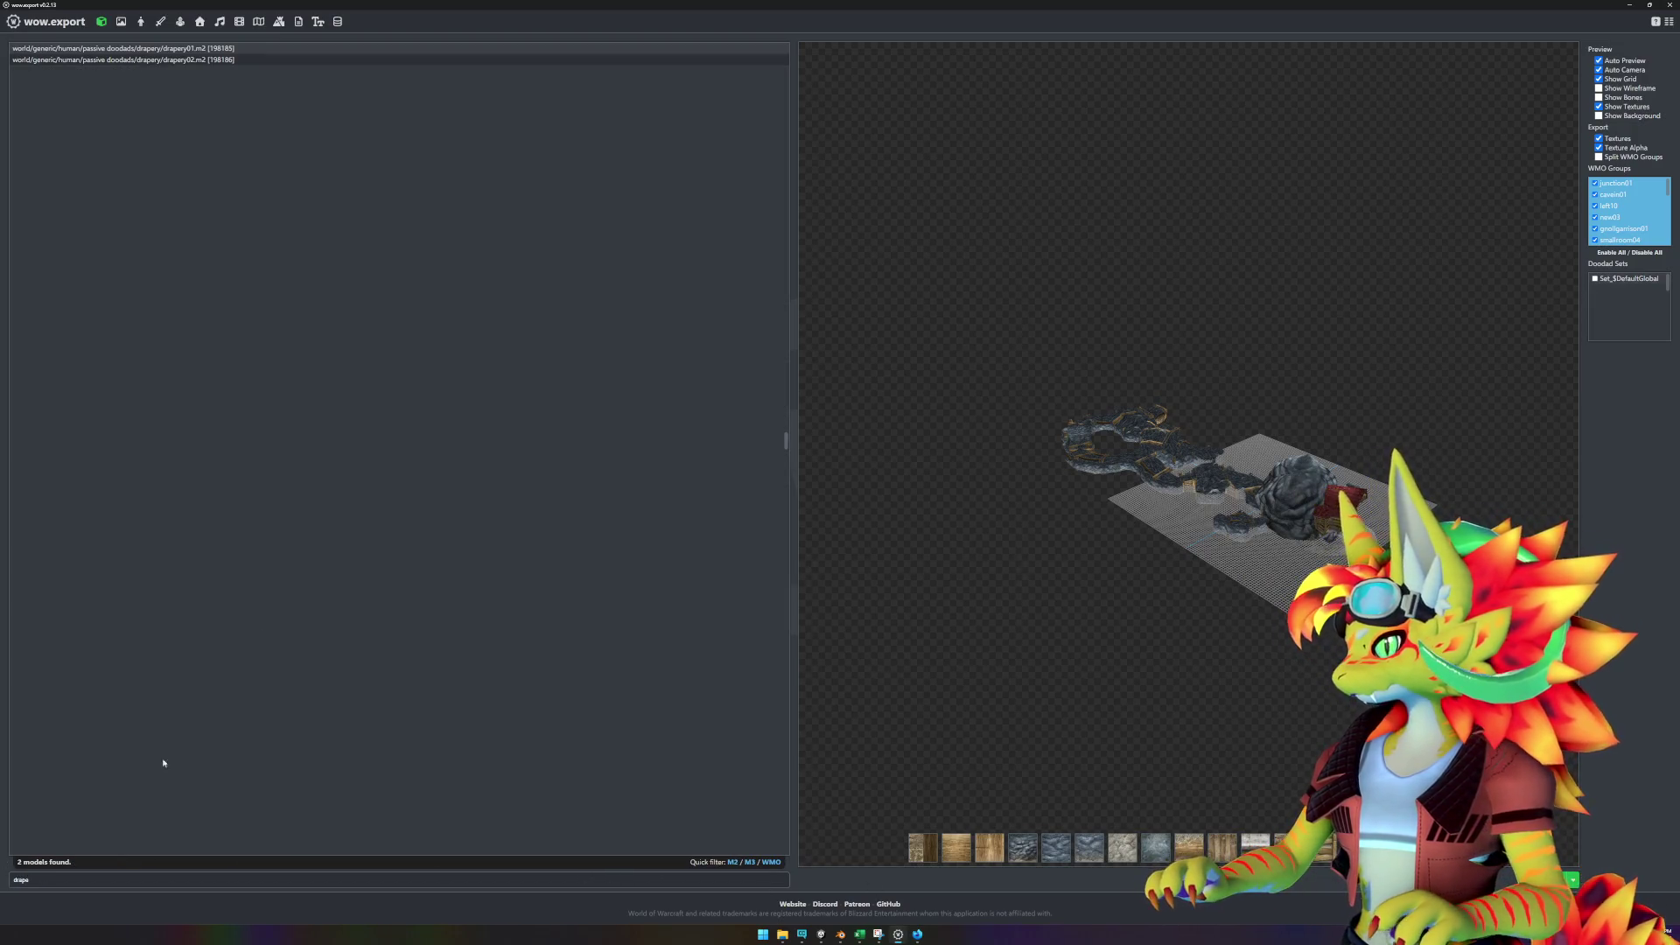
- Preview drapery01.m2 from a lower angle, then return to the YouTube video
click(287, 50)
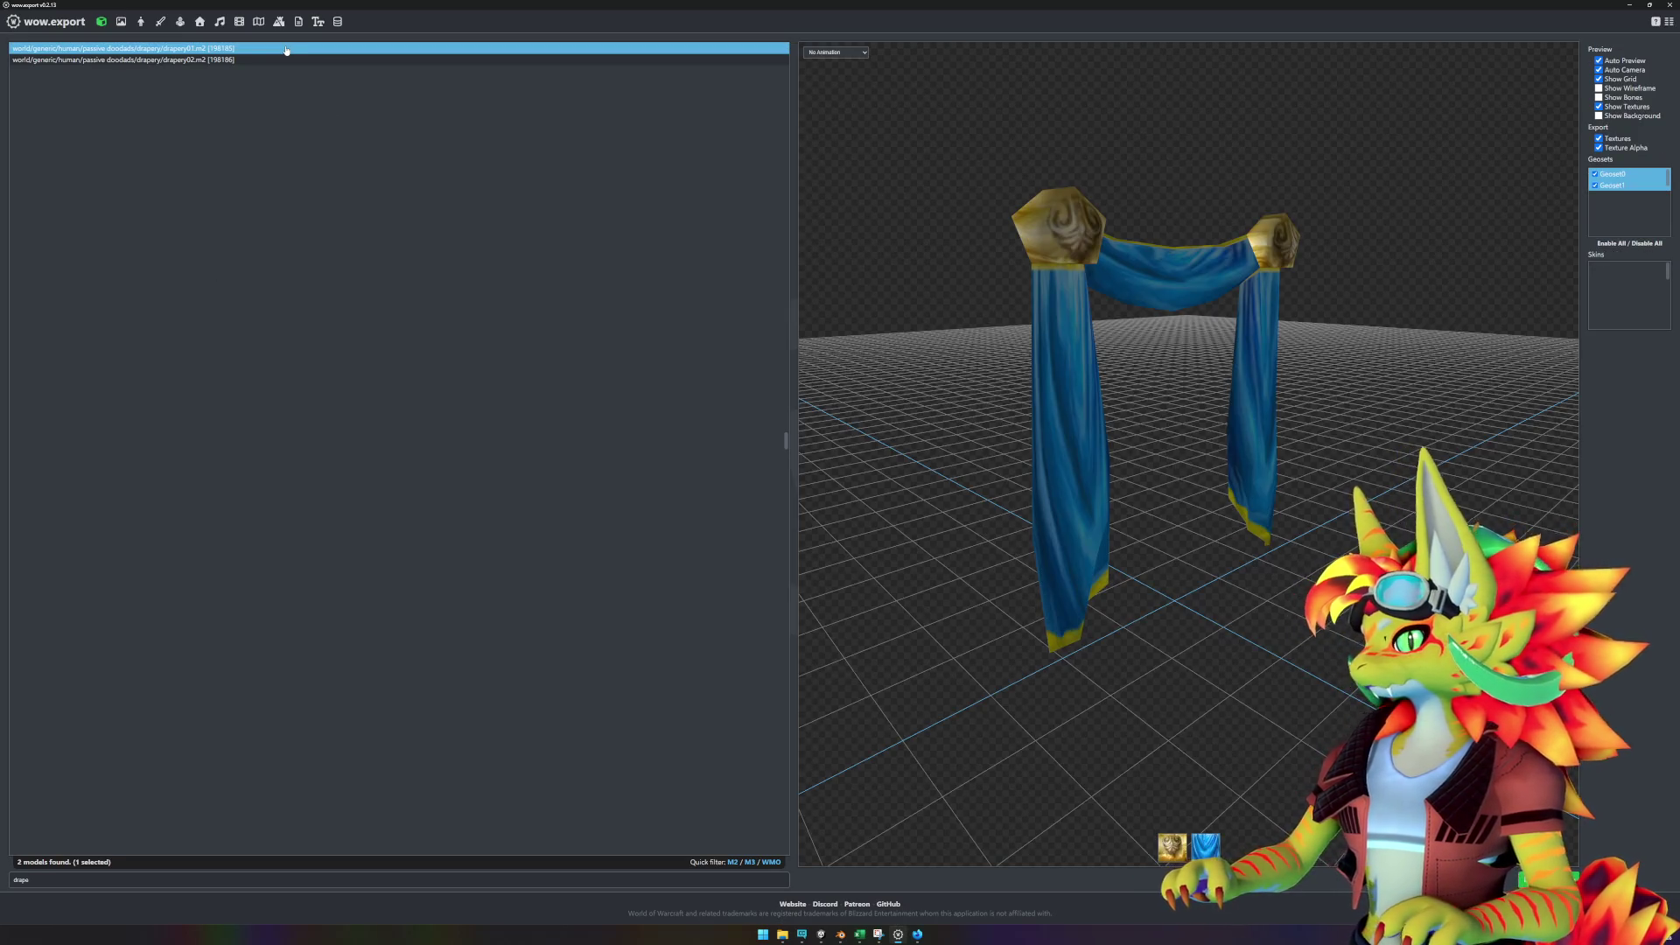
click(294, 59)
click(295, 49)
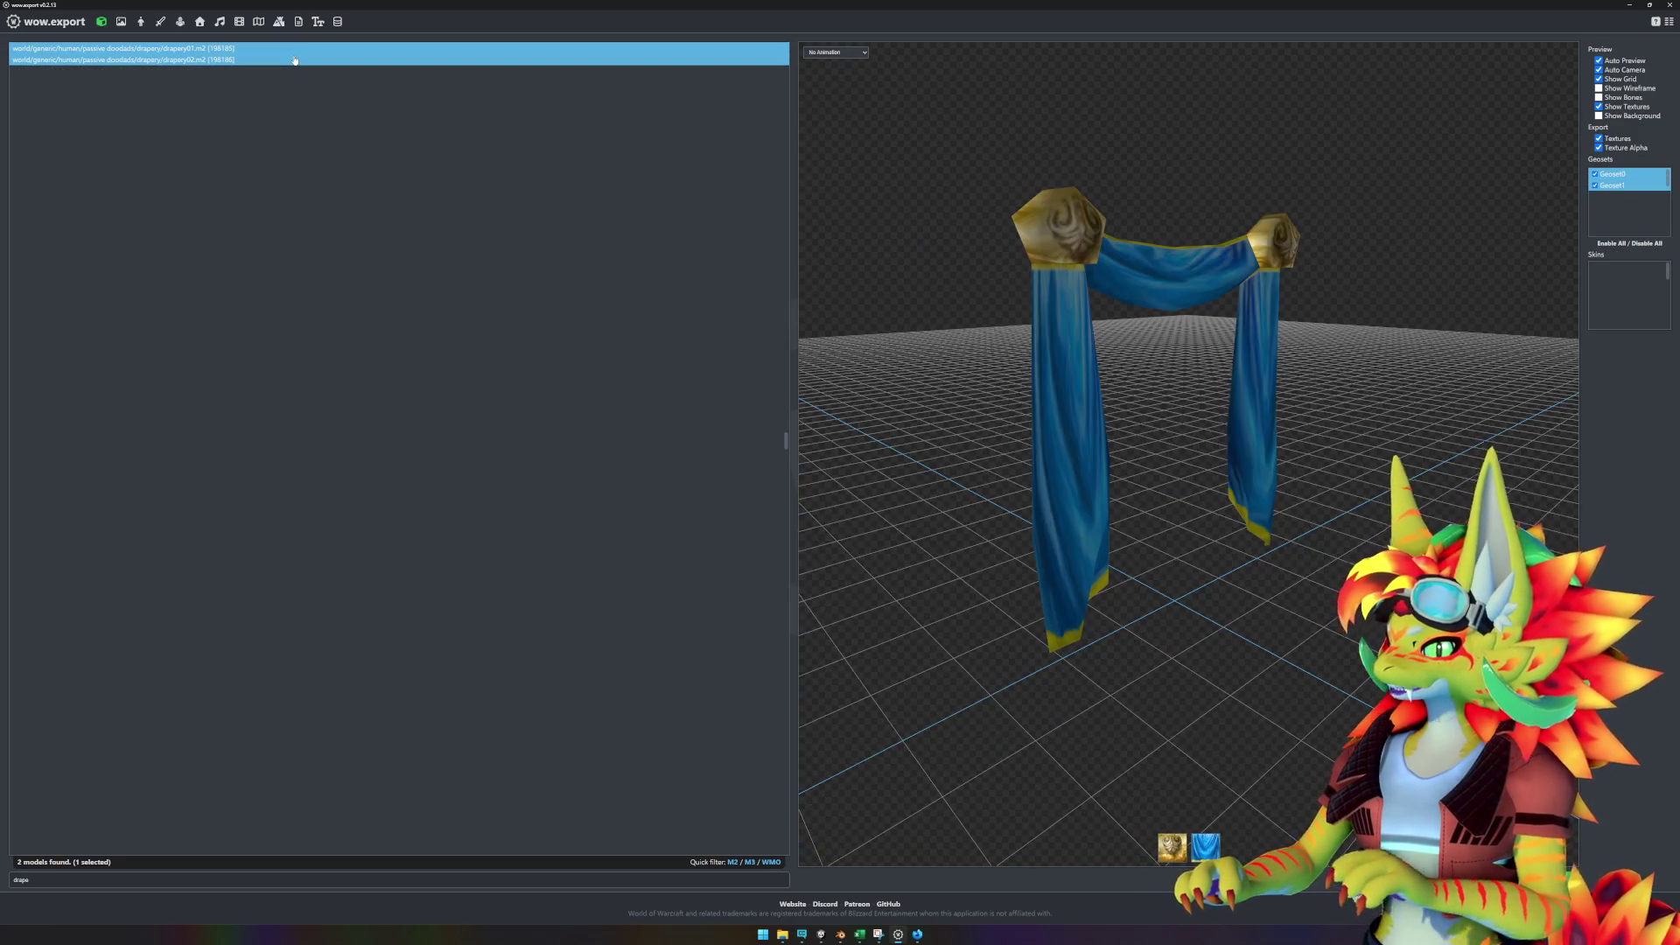
mouse_move(875, 289)
mouse_down()
mouse_move(937, 315)
mouse_move(875, 667)
mouse_up()
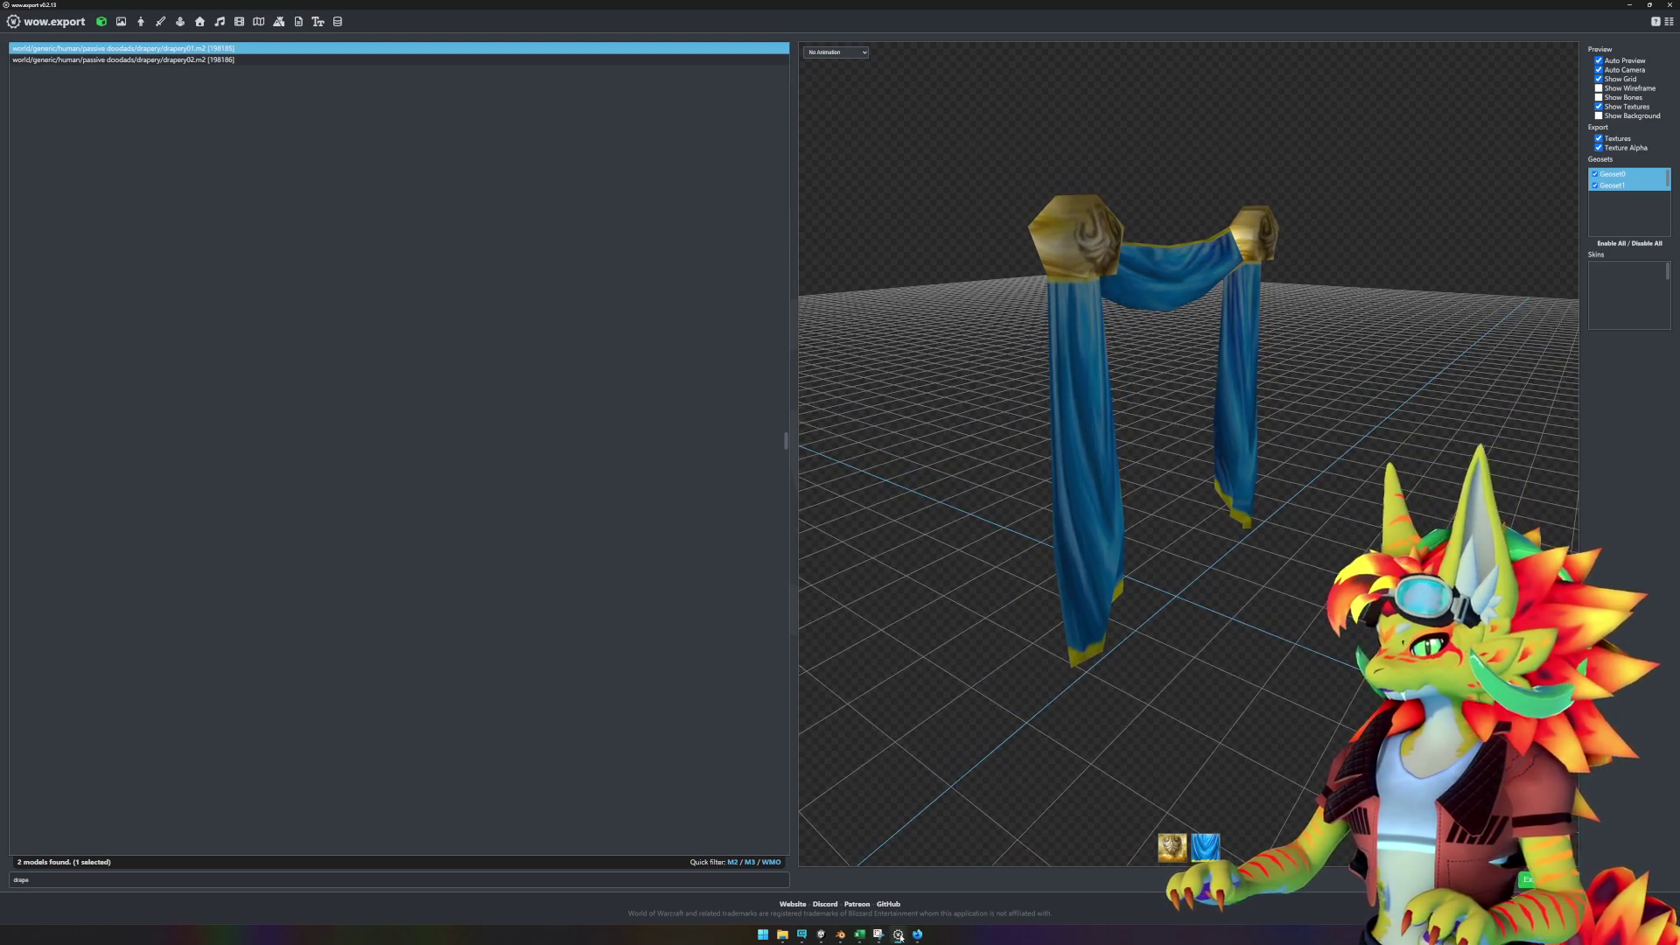
click(917, 935)
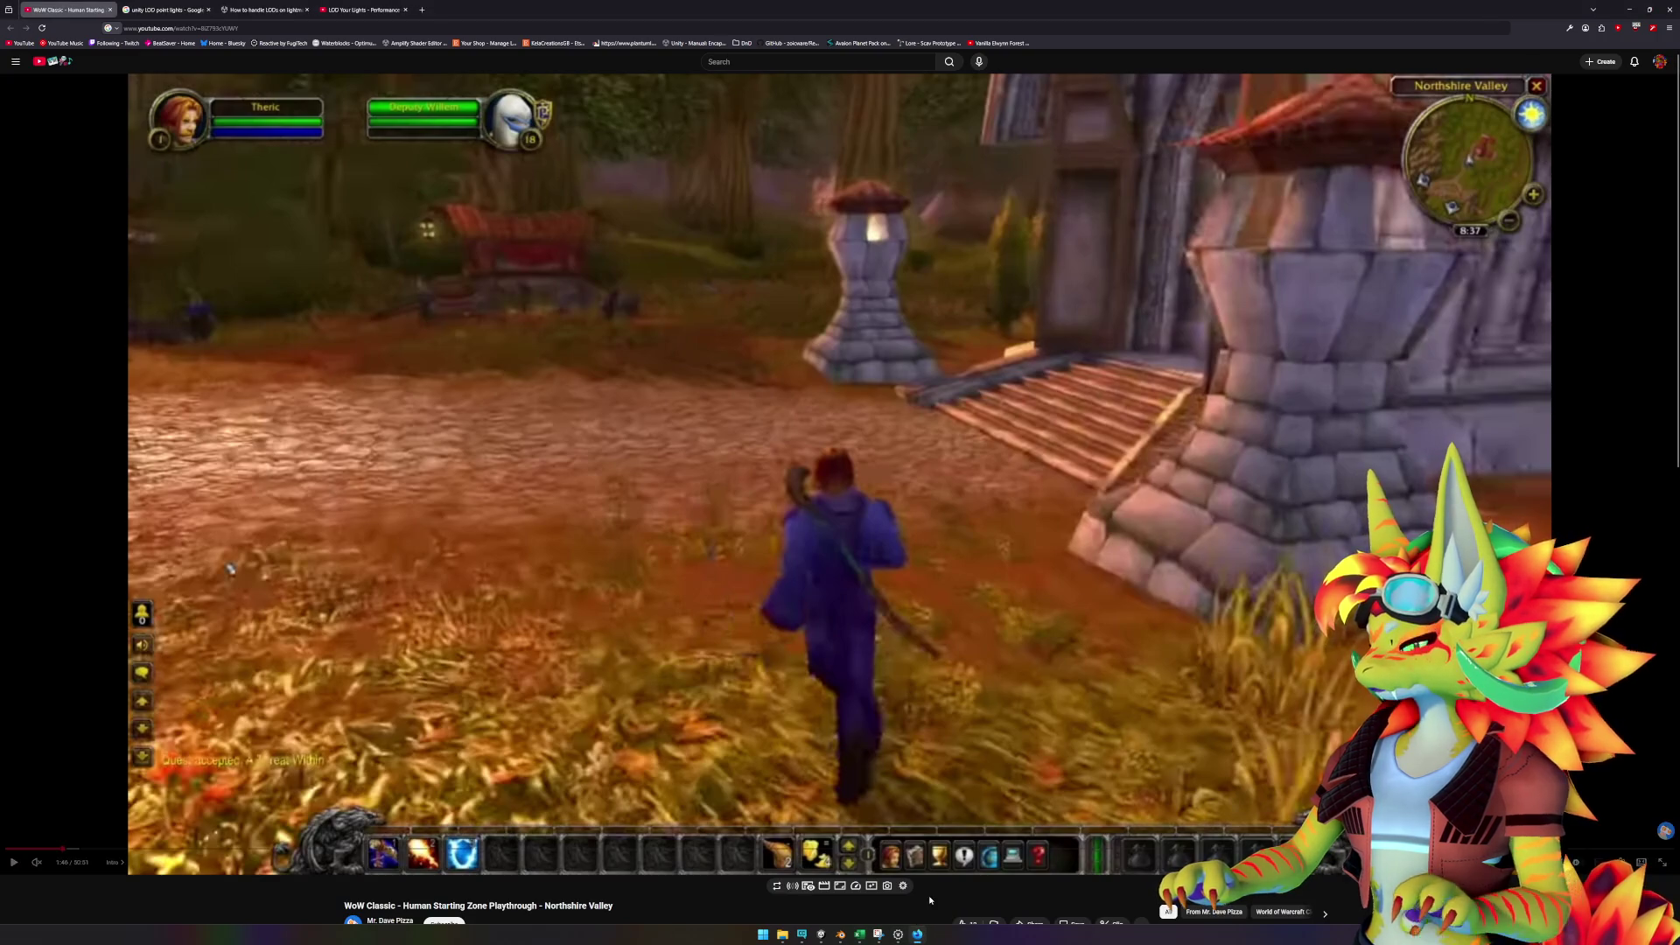
- Play the WoW playthrough video to 1:51, pause it, and return to wow.export
key(space)
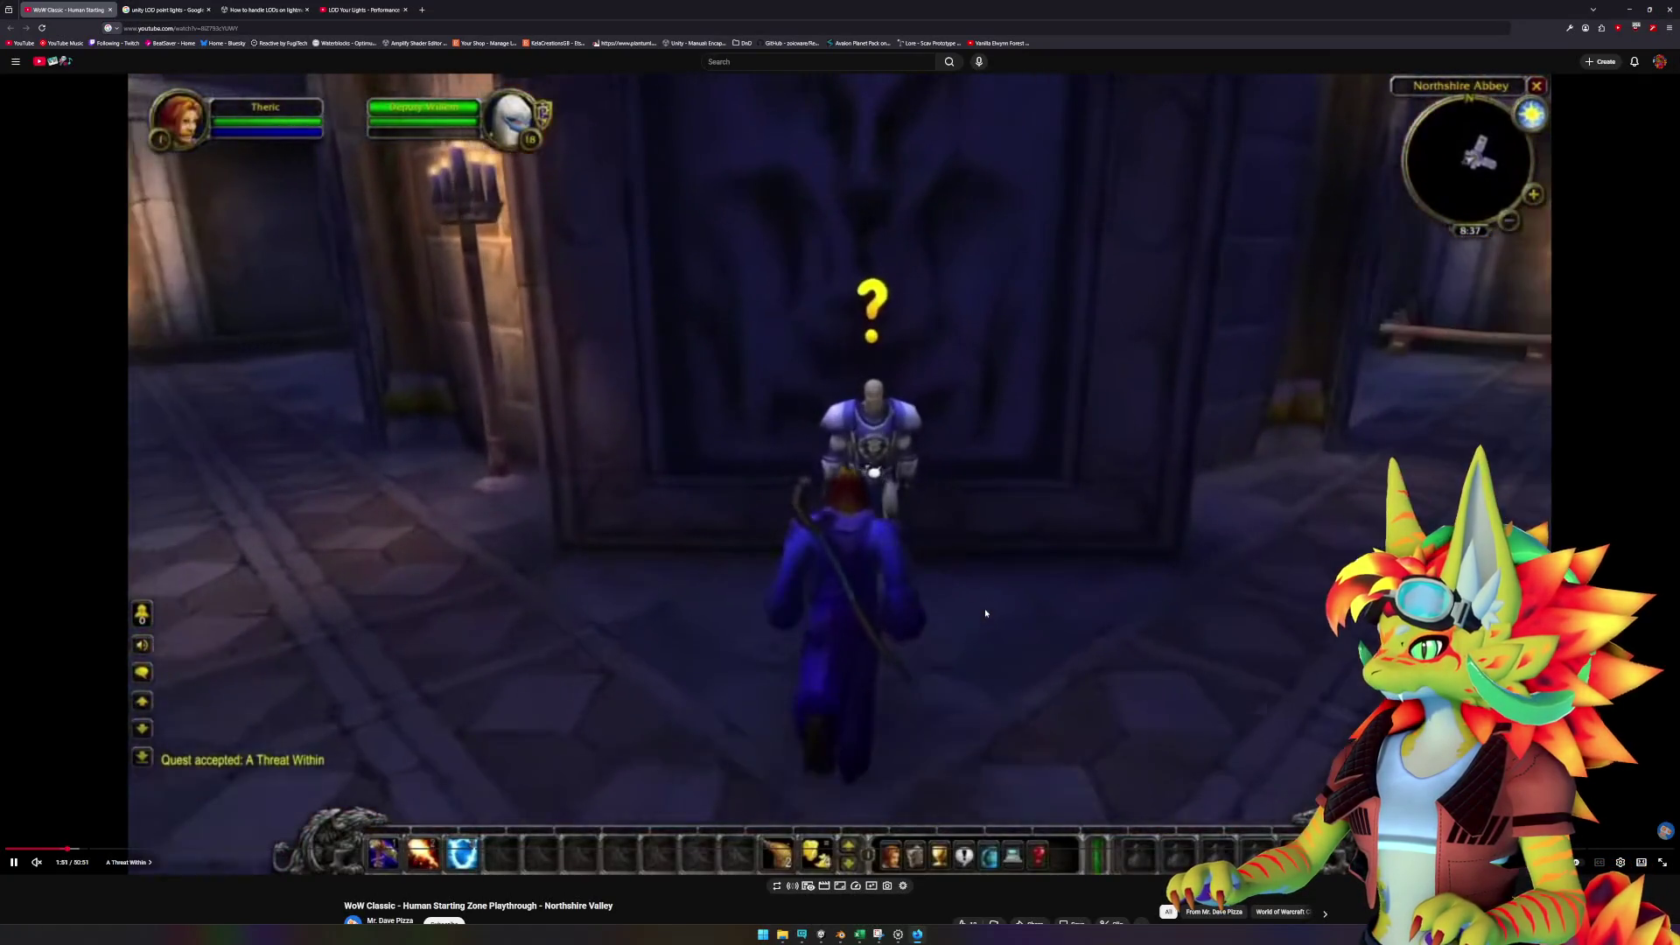
key(space)
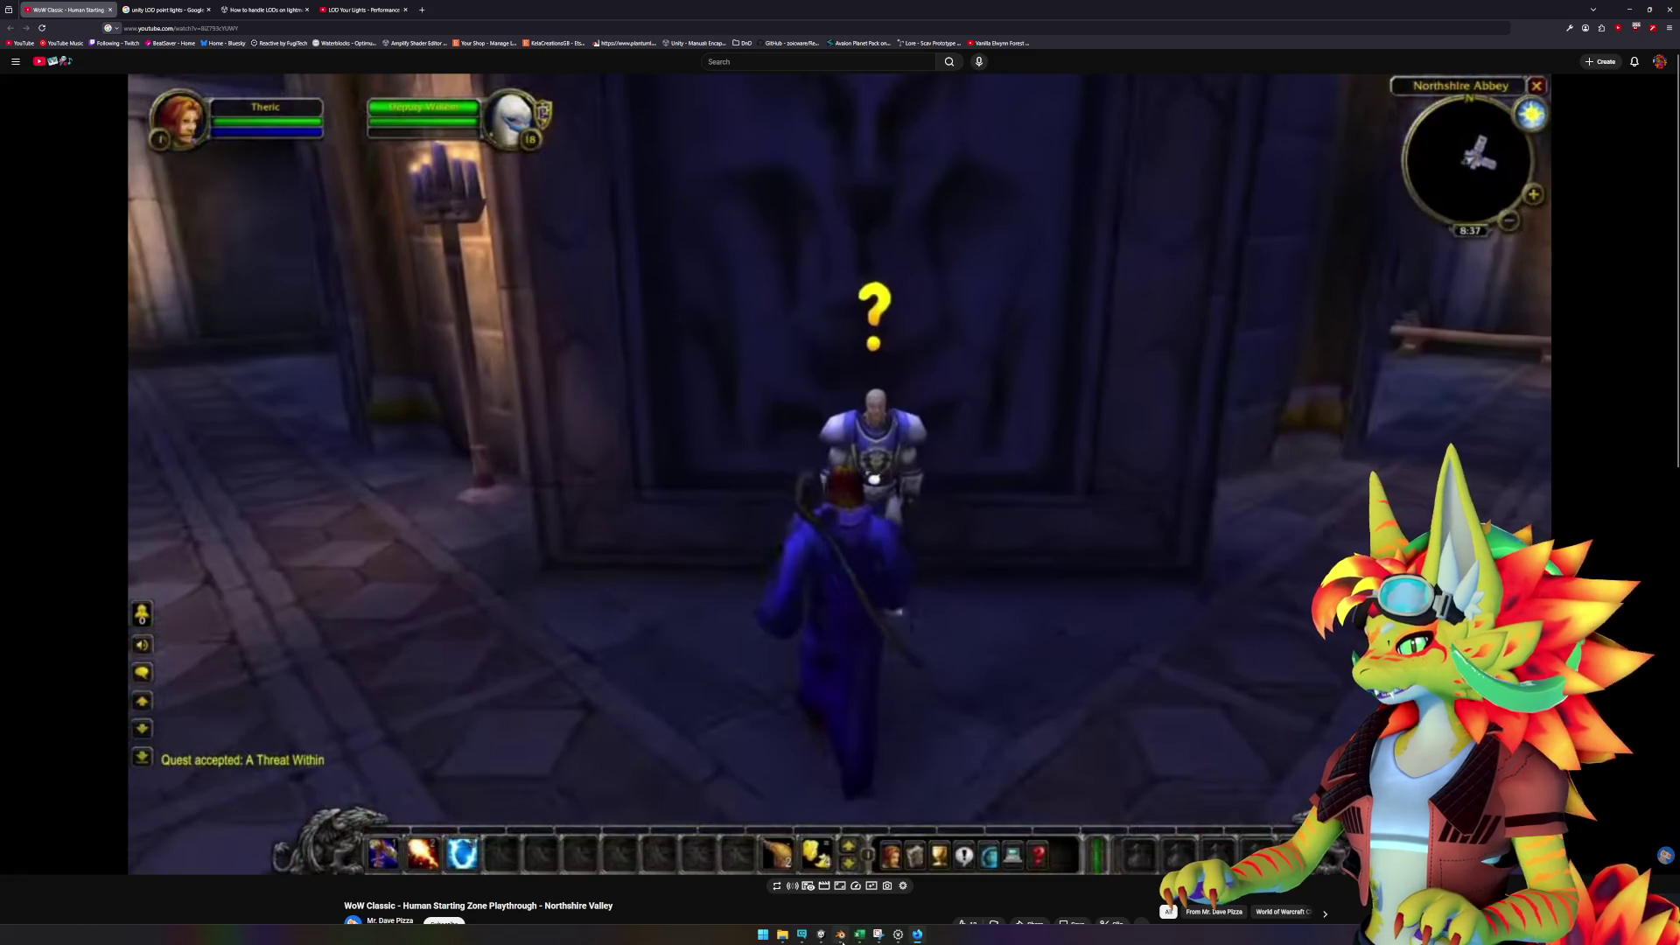
click(823, 936)
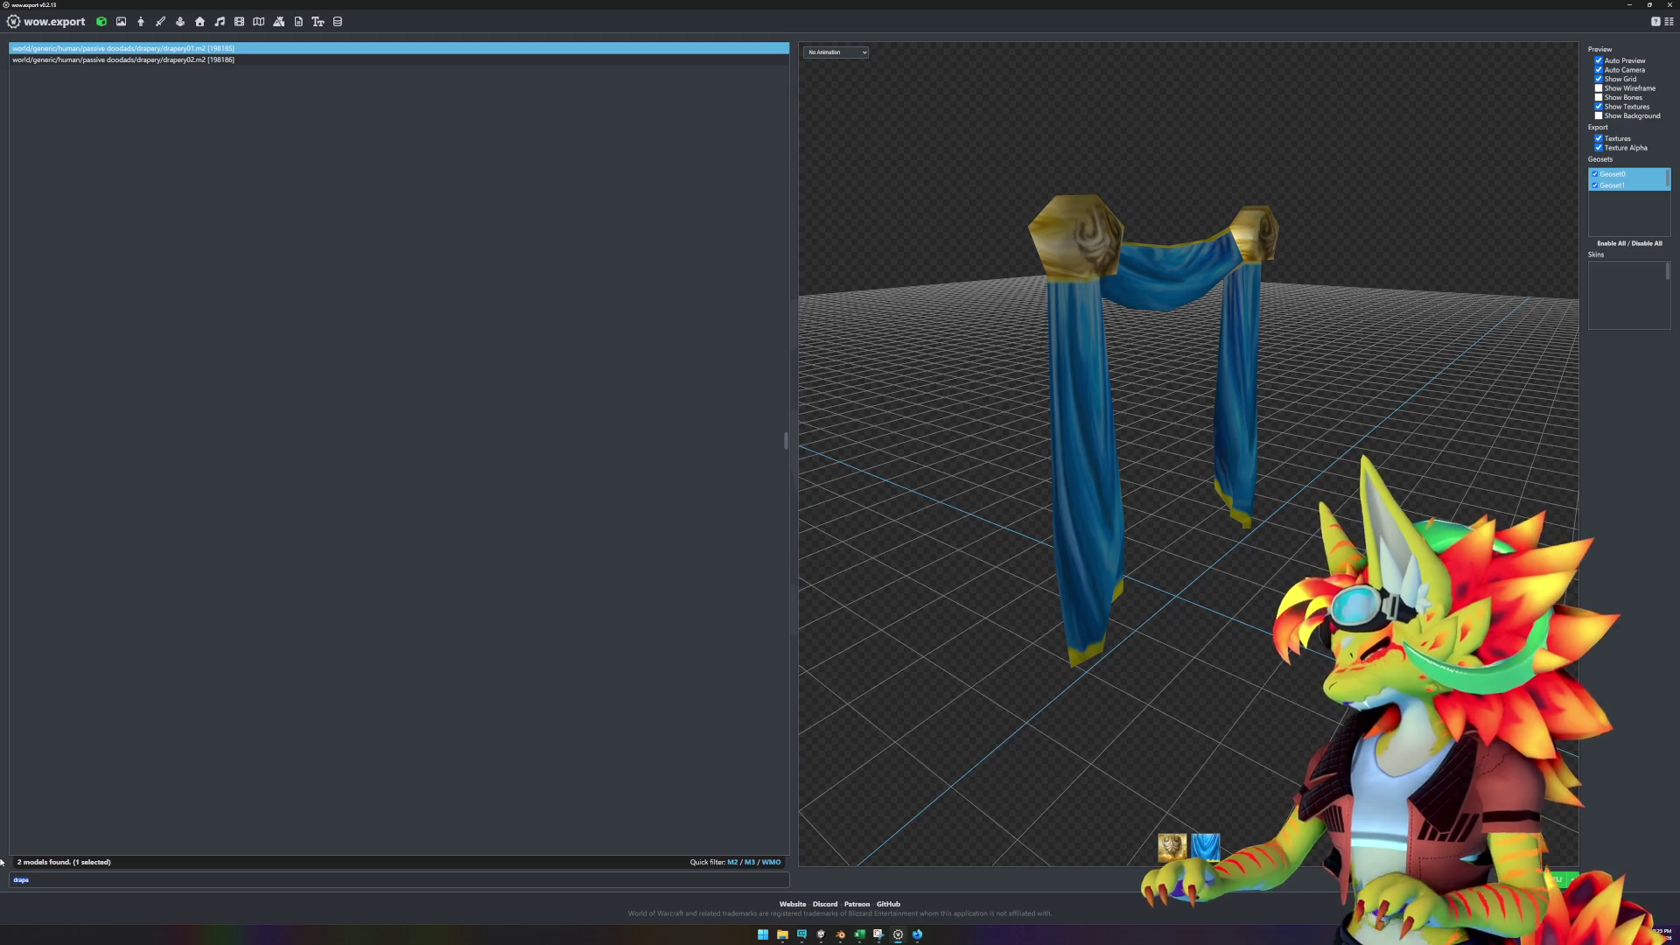
- Filter models by 'candl' and preview the scholme_candelabra03 and candle flame models
text(candl)
click(306, 60)
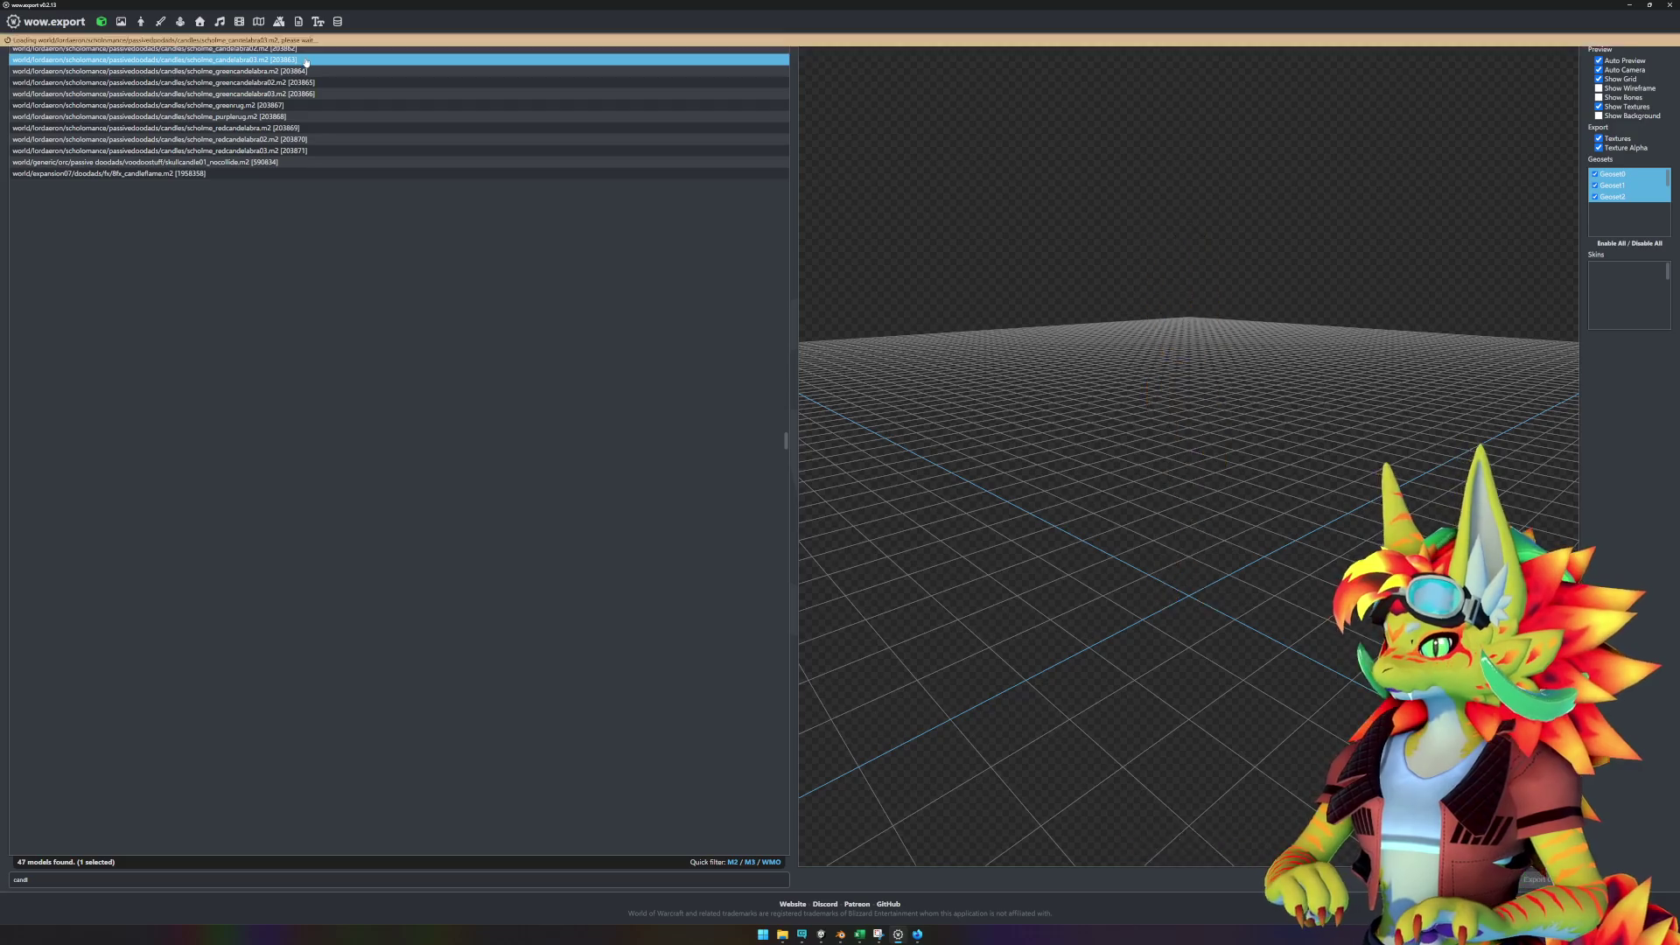
key(Down)
key(Down)
key(Down)
key(Down)
key(Down)
key(Down)
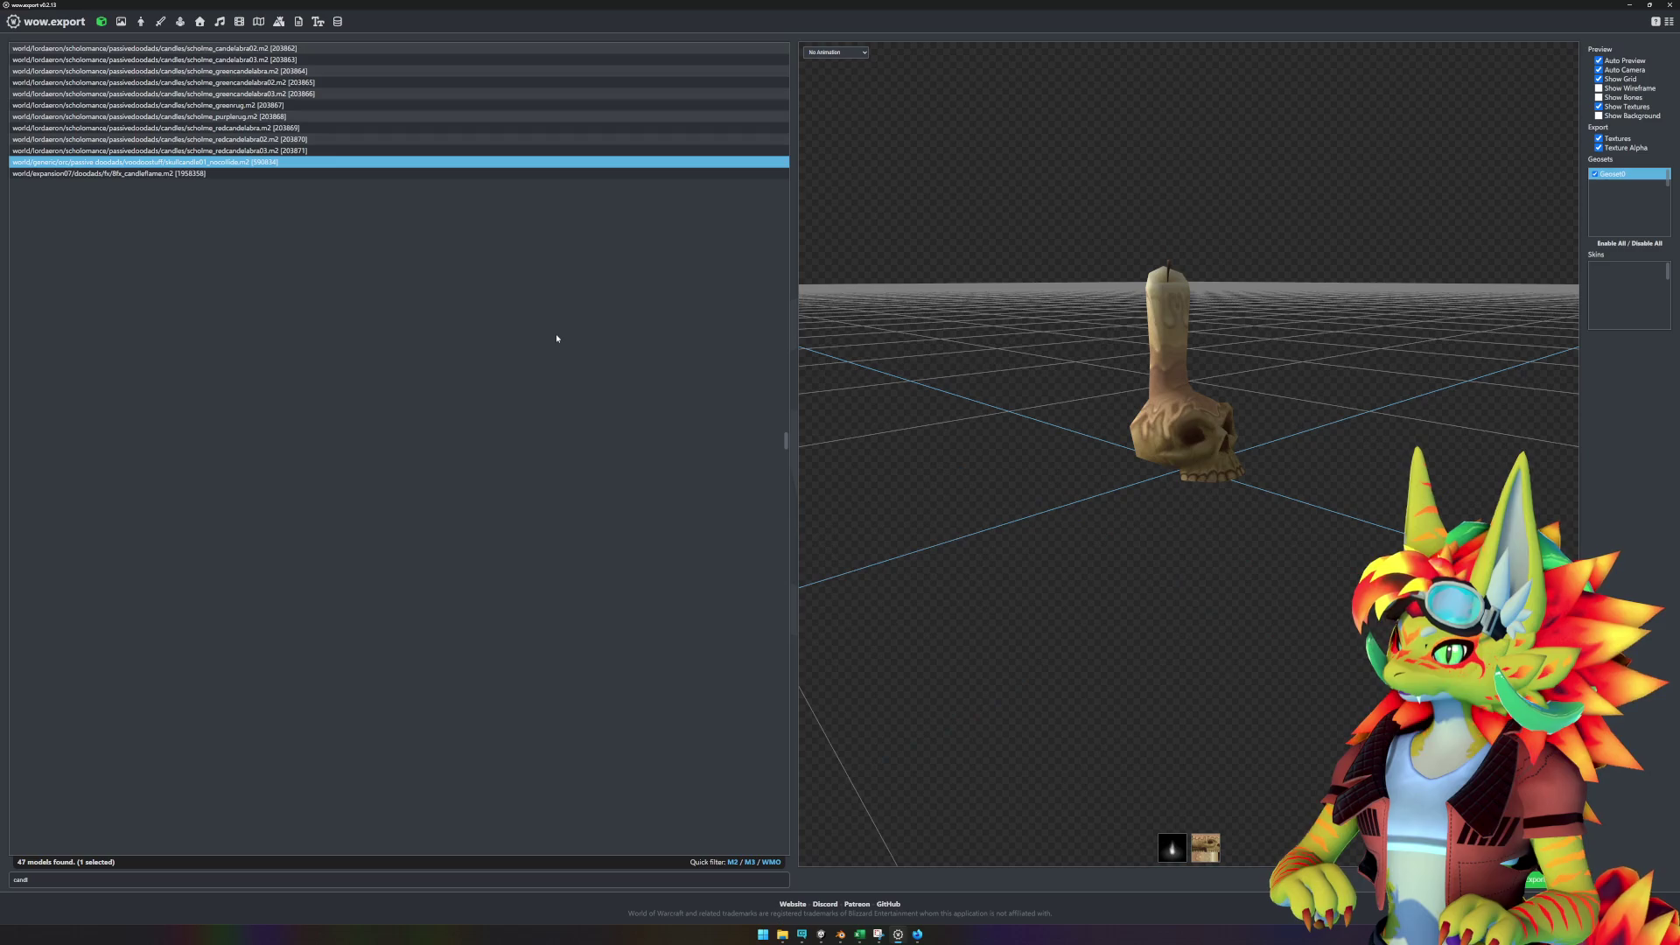
key(Down)
mouse_move(928, 337)
mouse_down()
mouse_move(1061, 244)
mouse_move(1061, 176)
mouse_move(1068, 350)
mouse_up()
- Search 'post' and browse the lamppost, signpost, fence-post and burnt-out post models, then bring up the Excel placement workbook
click(64, 879)
key(BackSpace)
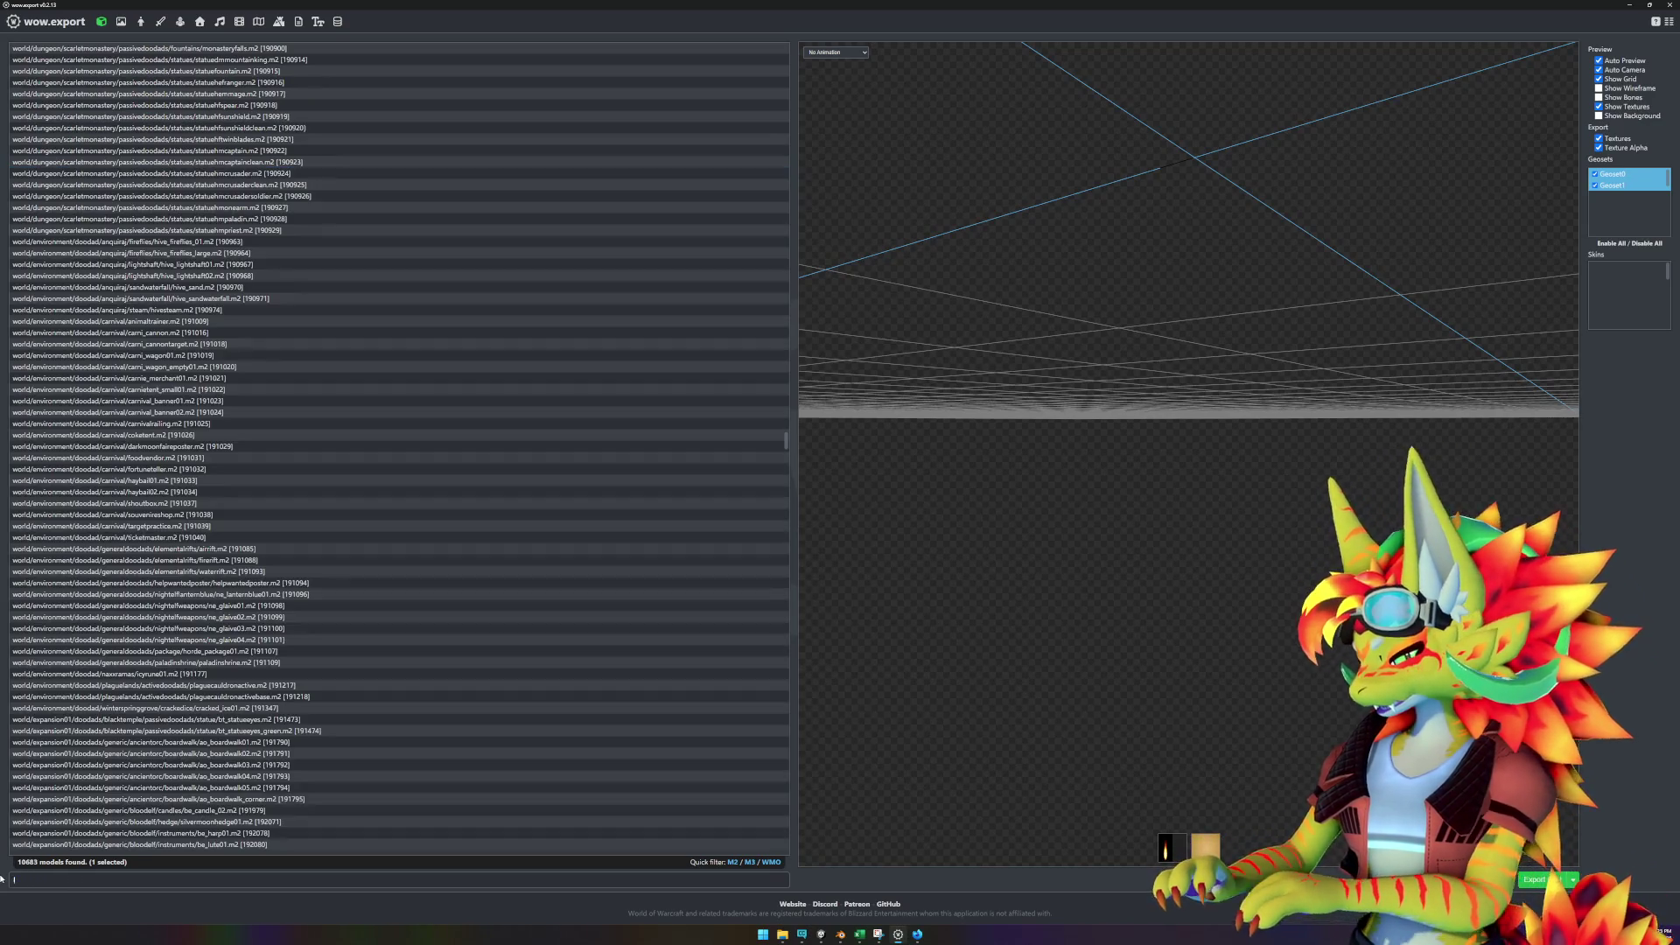
text(post)
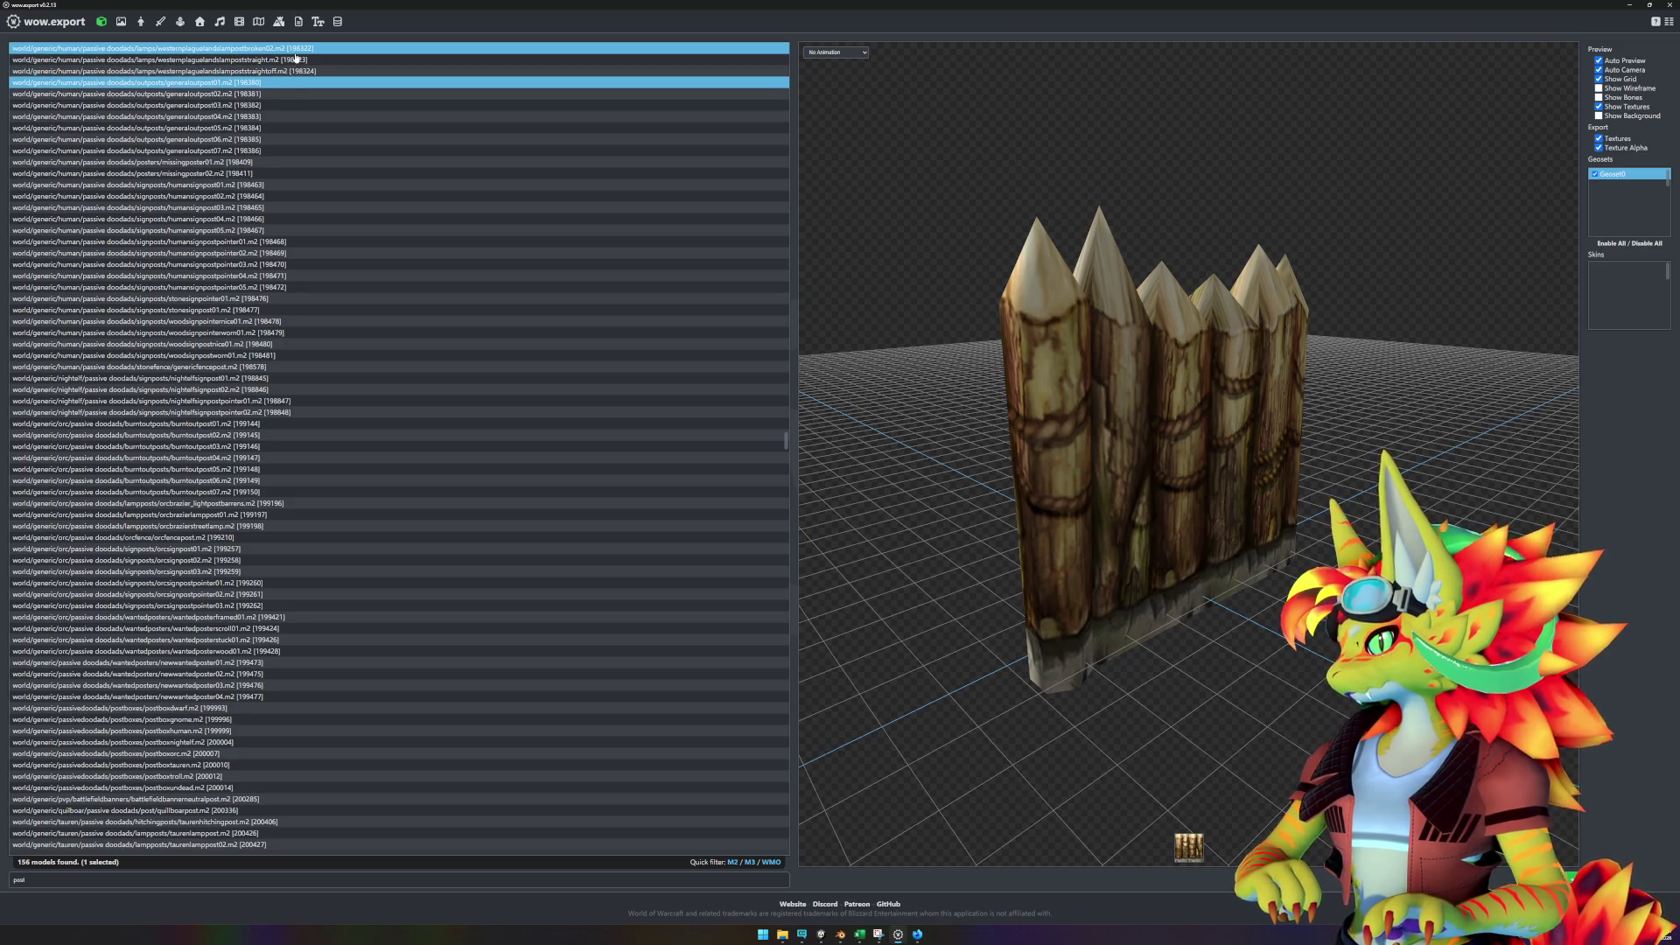
click(299, 60)
click(297, 70)
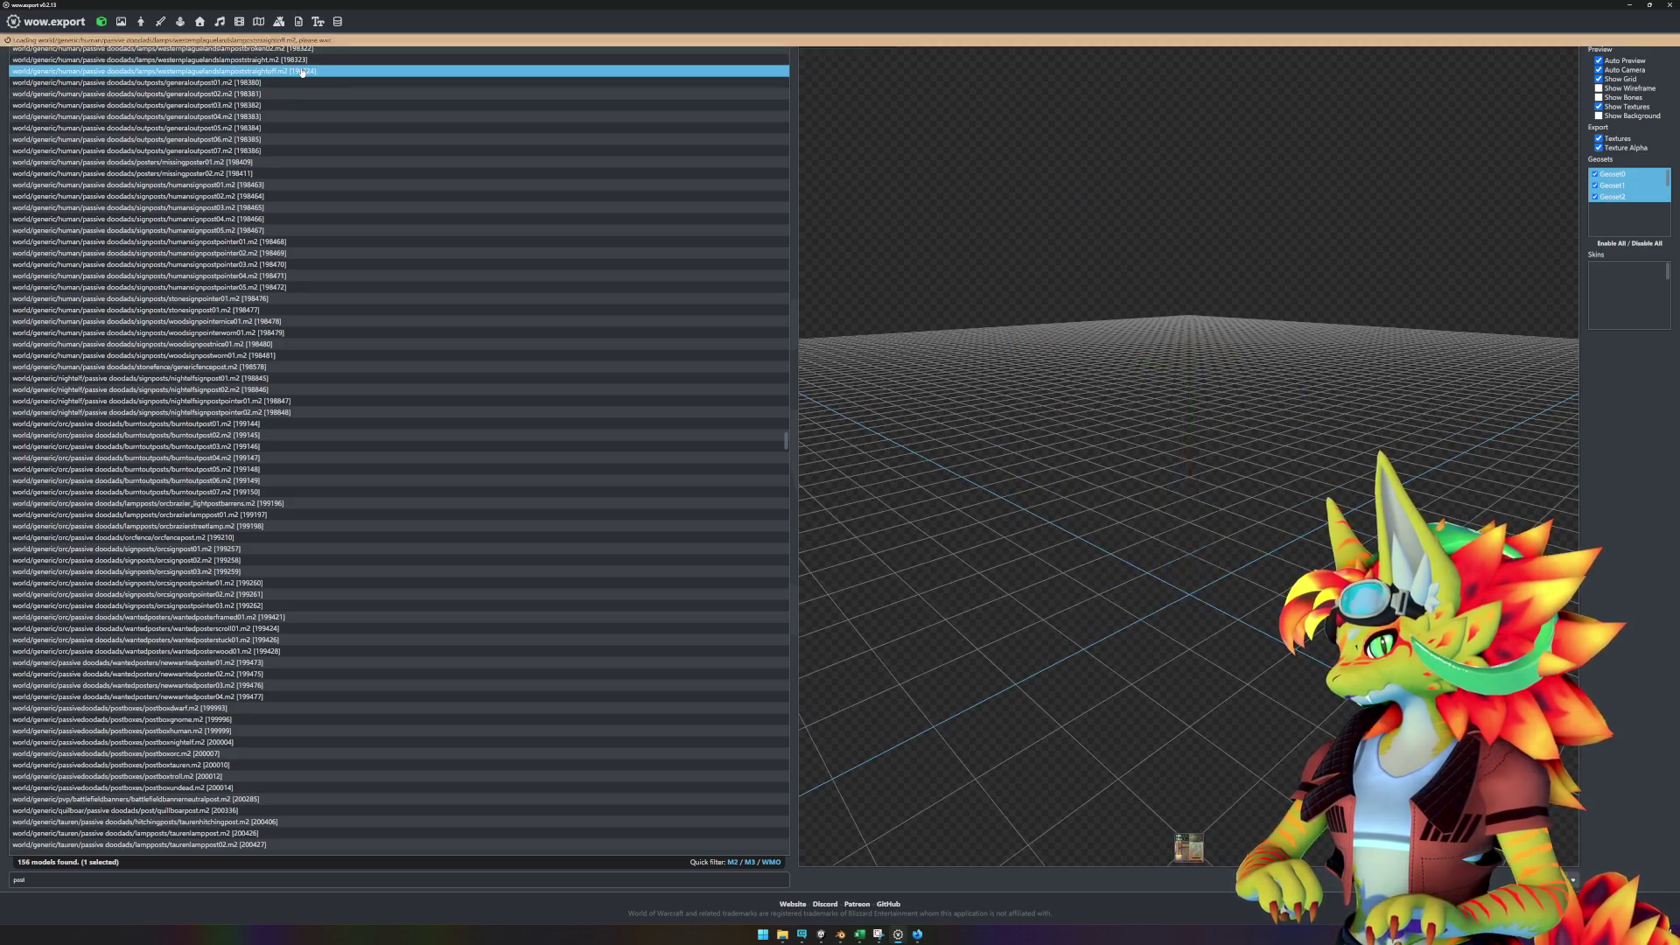
click(288, 242)
key(Down)
key(Down)
key(Down)
key(Down)
key(Down)
key(Down)
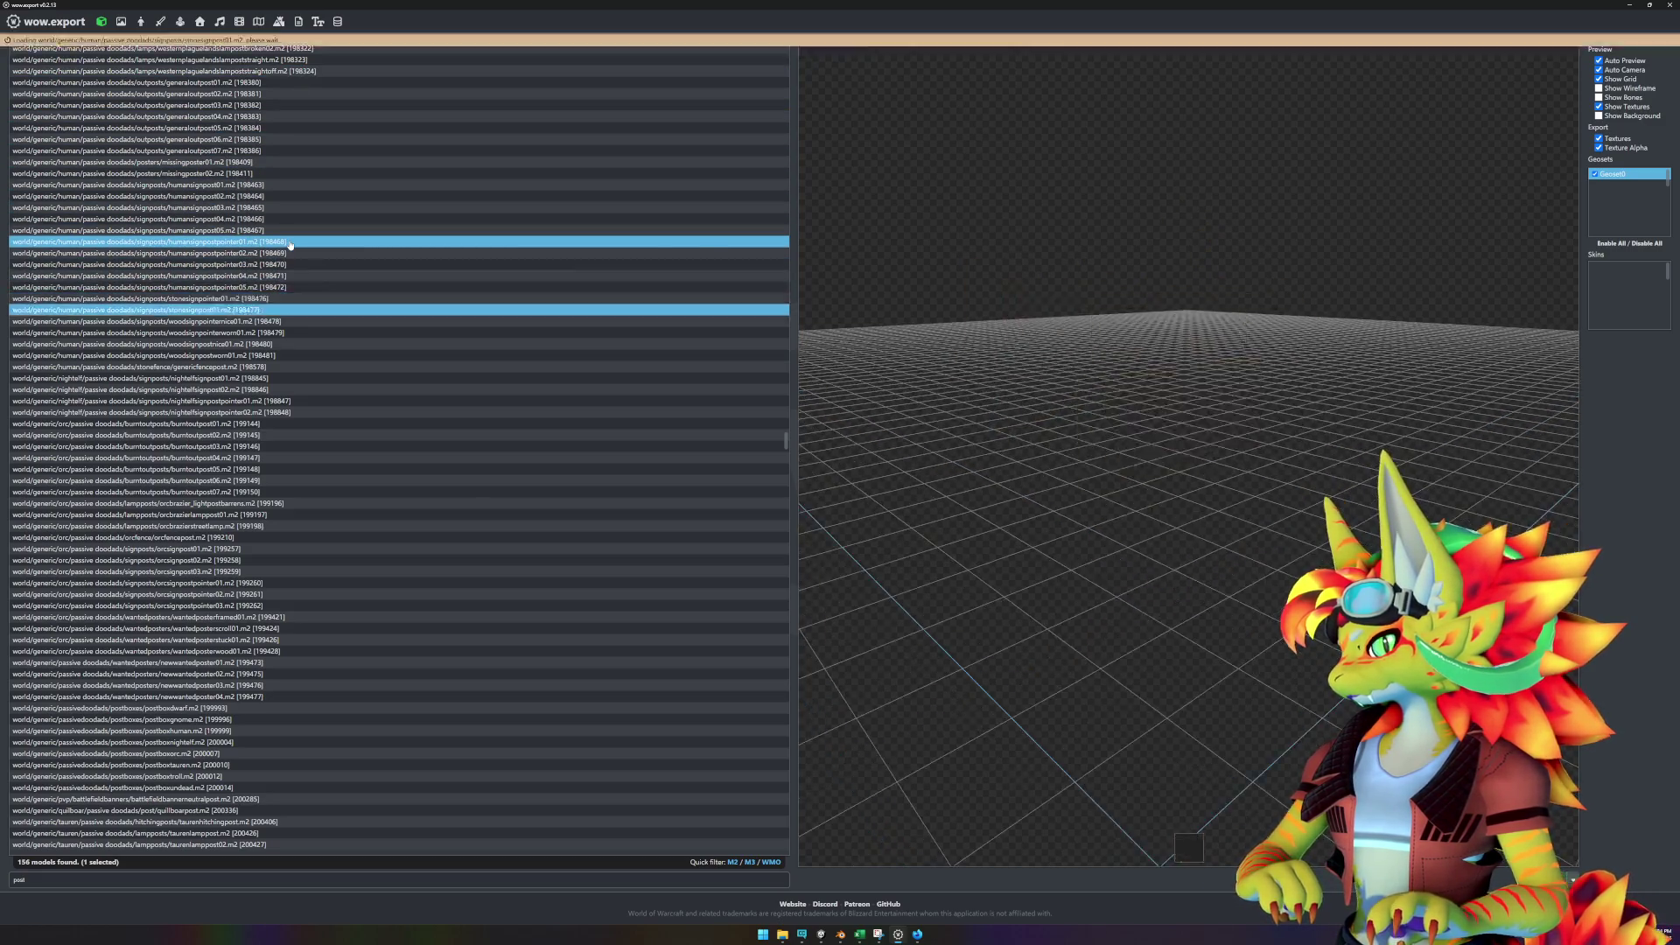
key(Down)
key(Down)
key(Down)
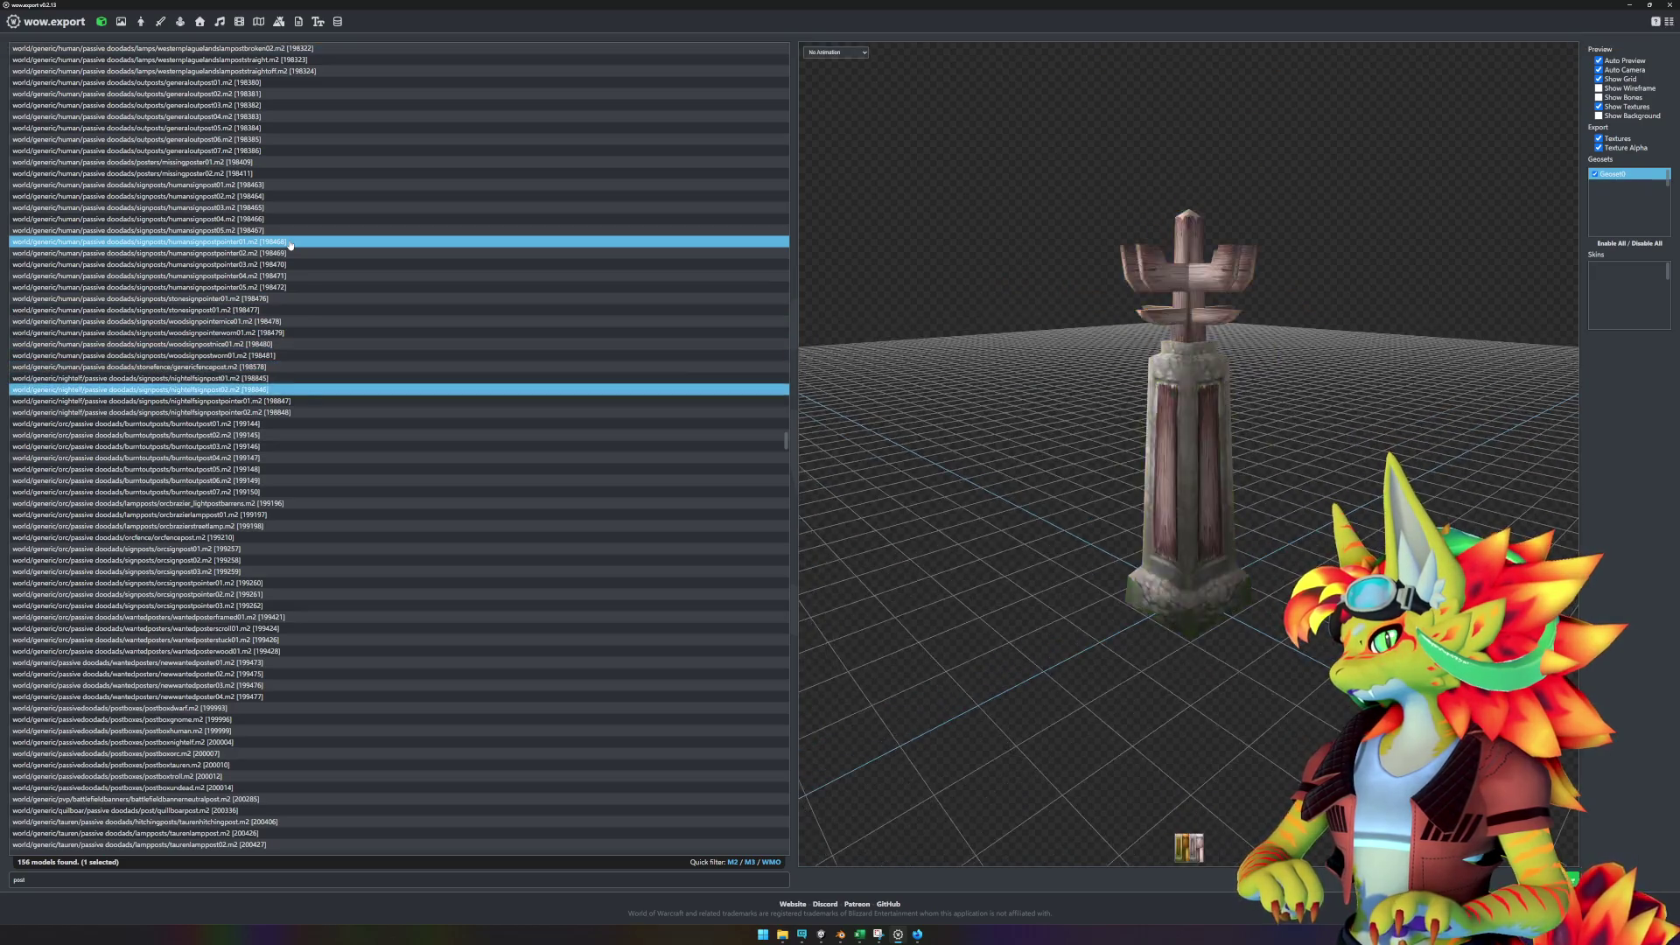
key(Down)
key(Down)
key(Down)
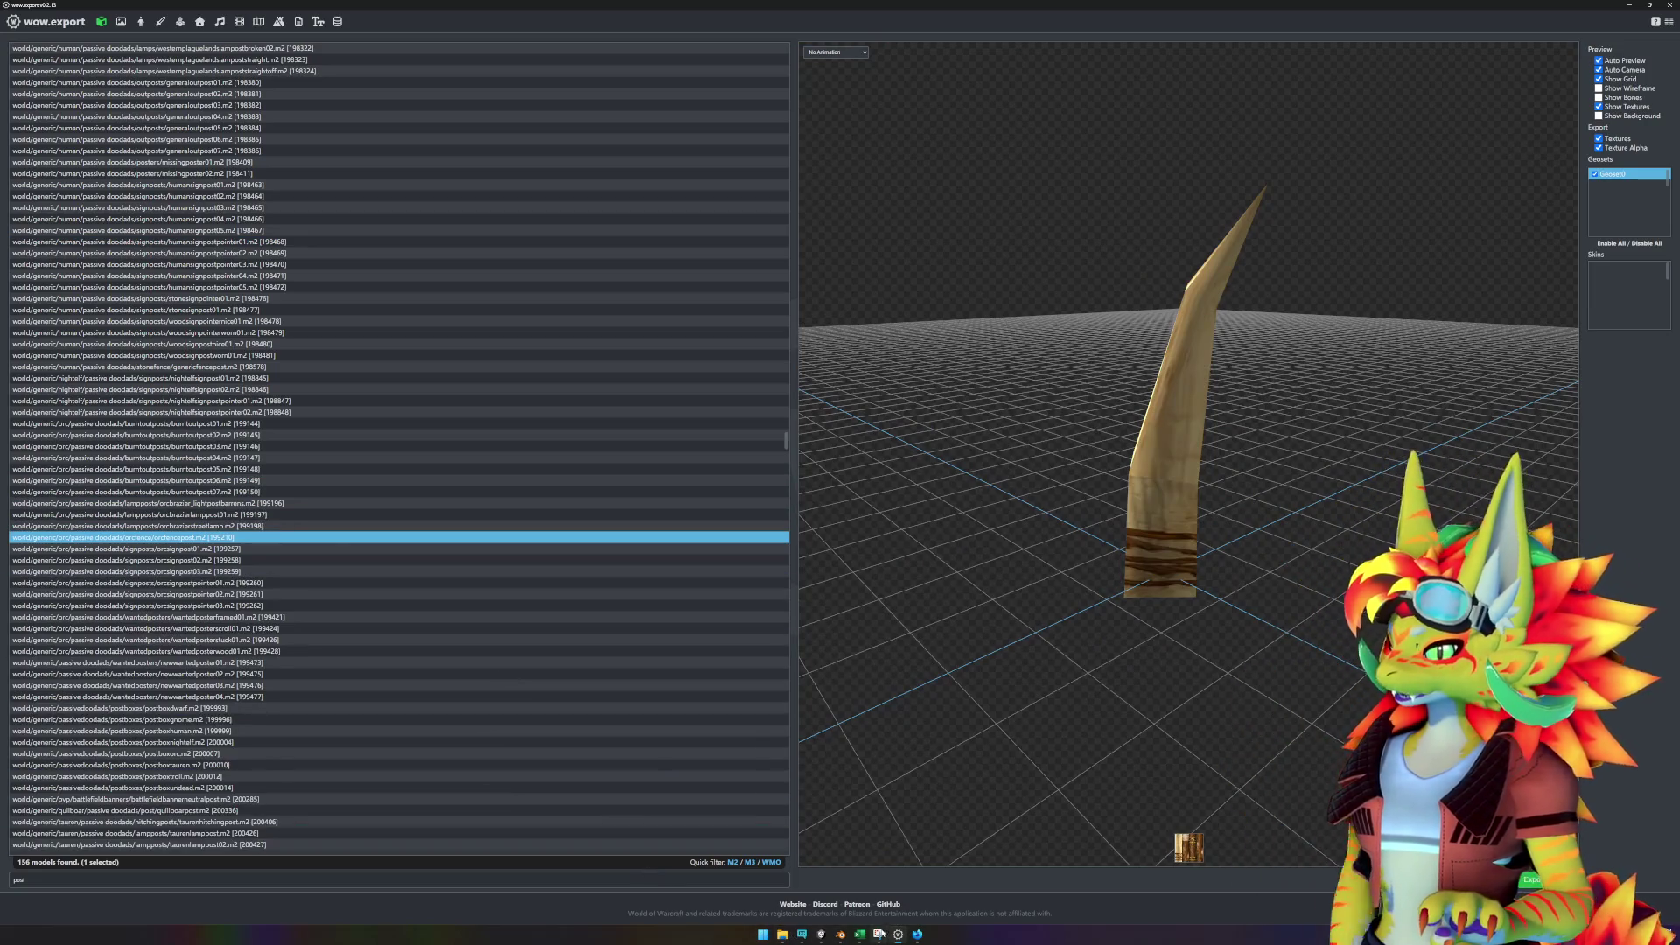
click(878, 935)
click(860, 935)
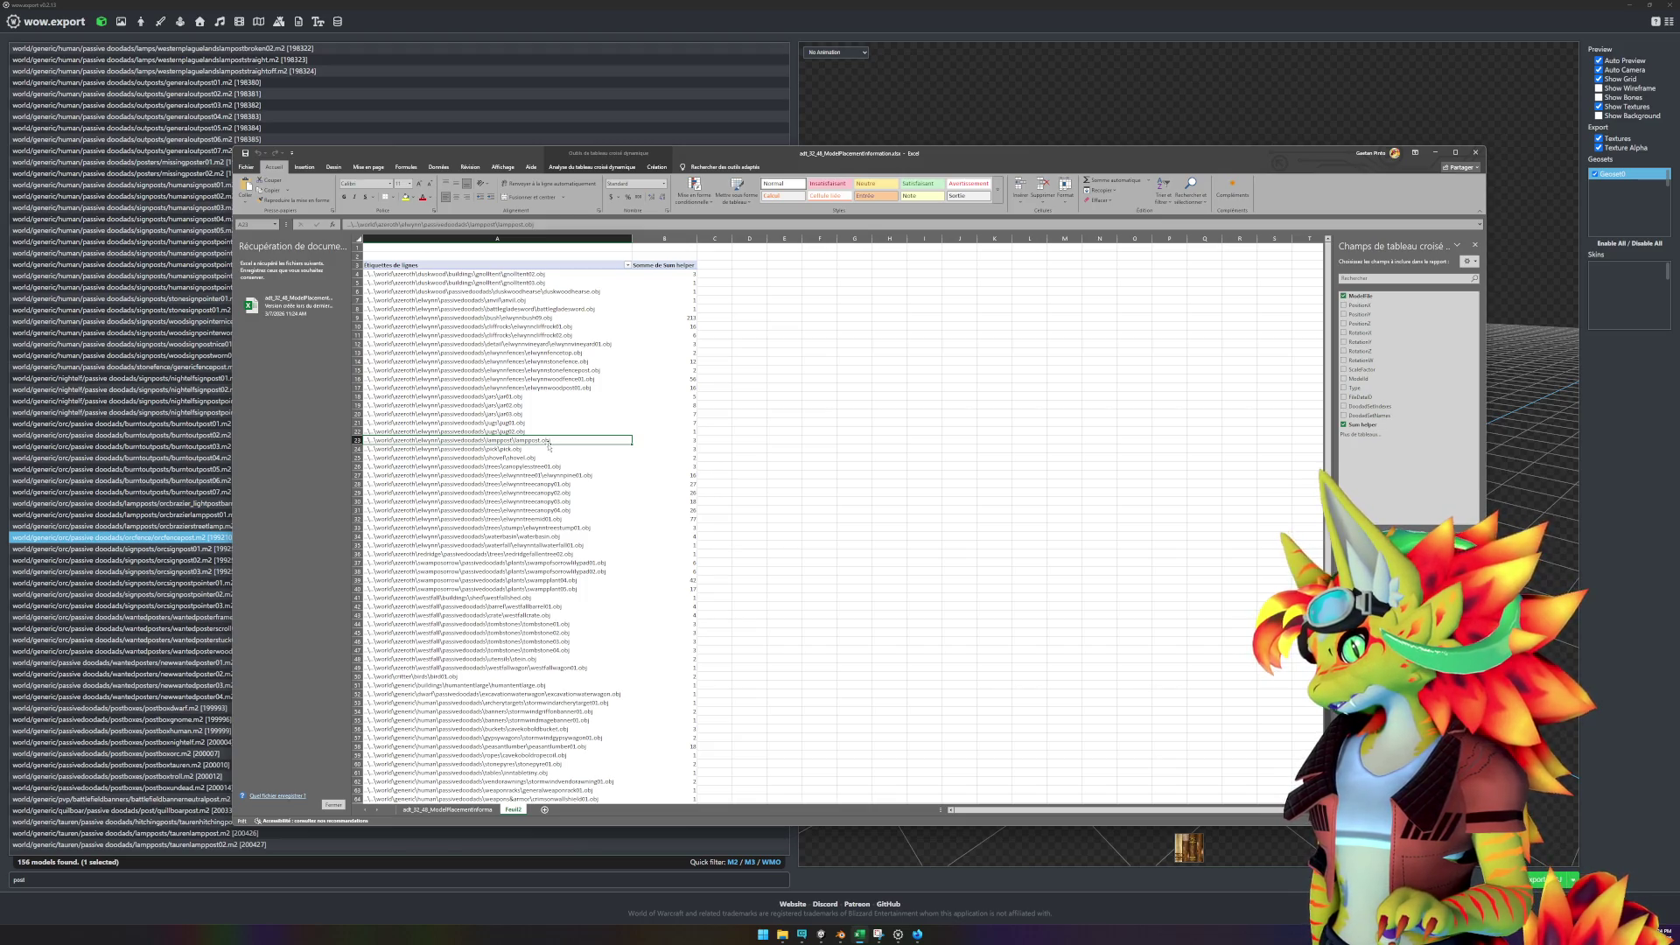
scroll(604, 356, down, 18)
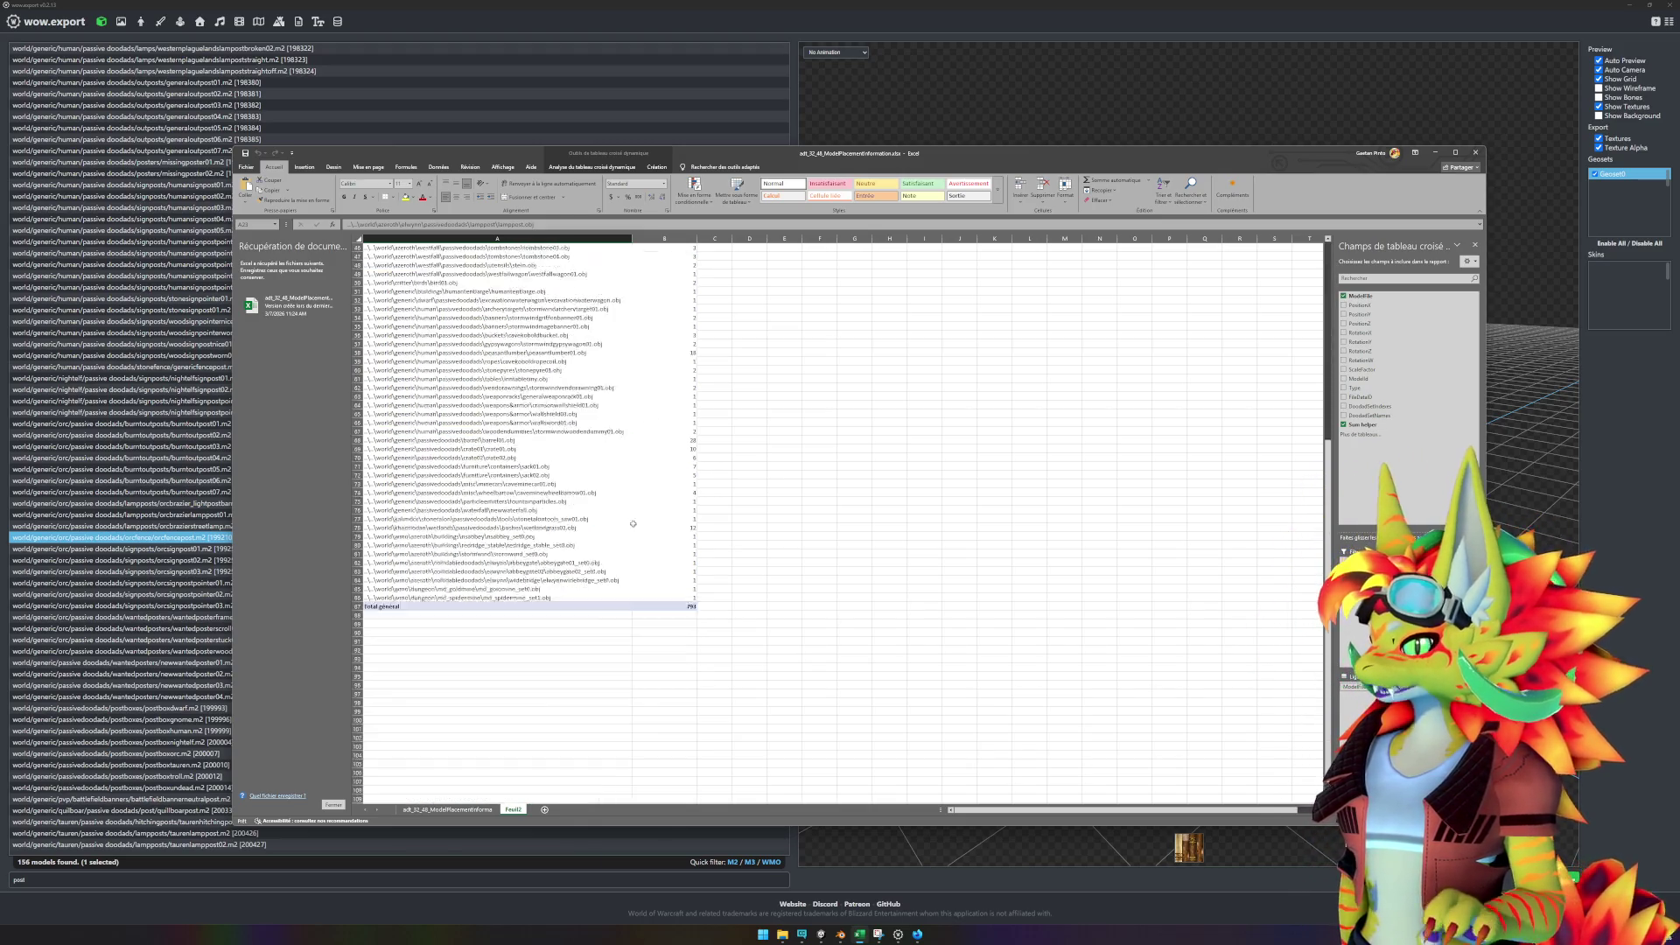
click(520, 518)
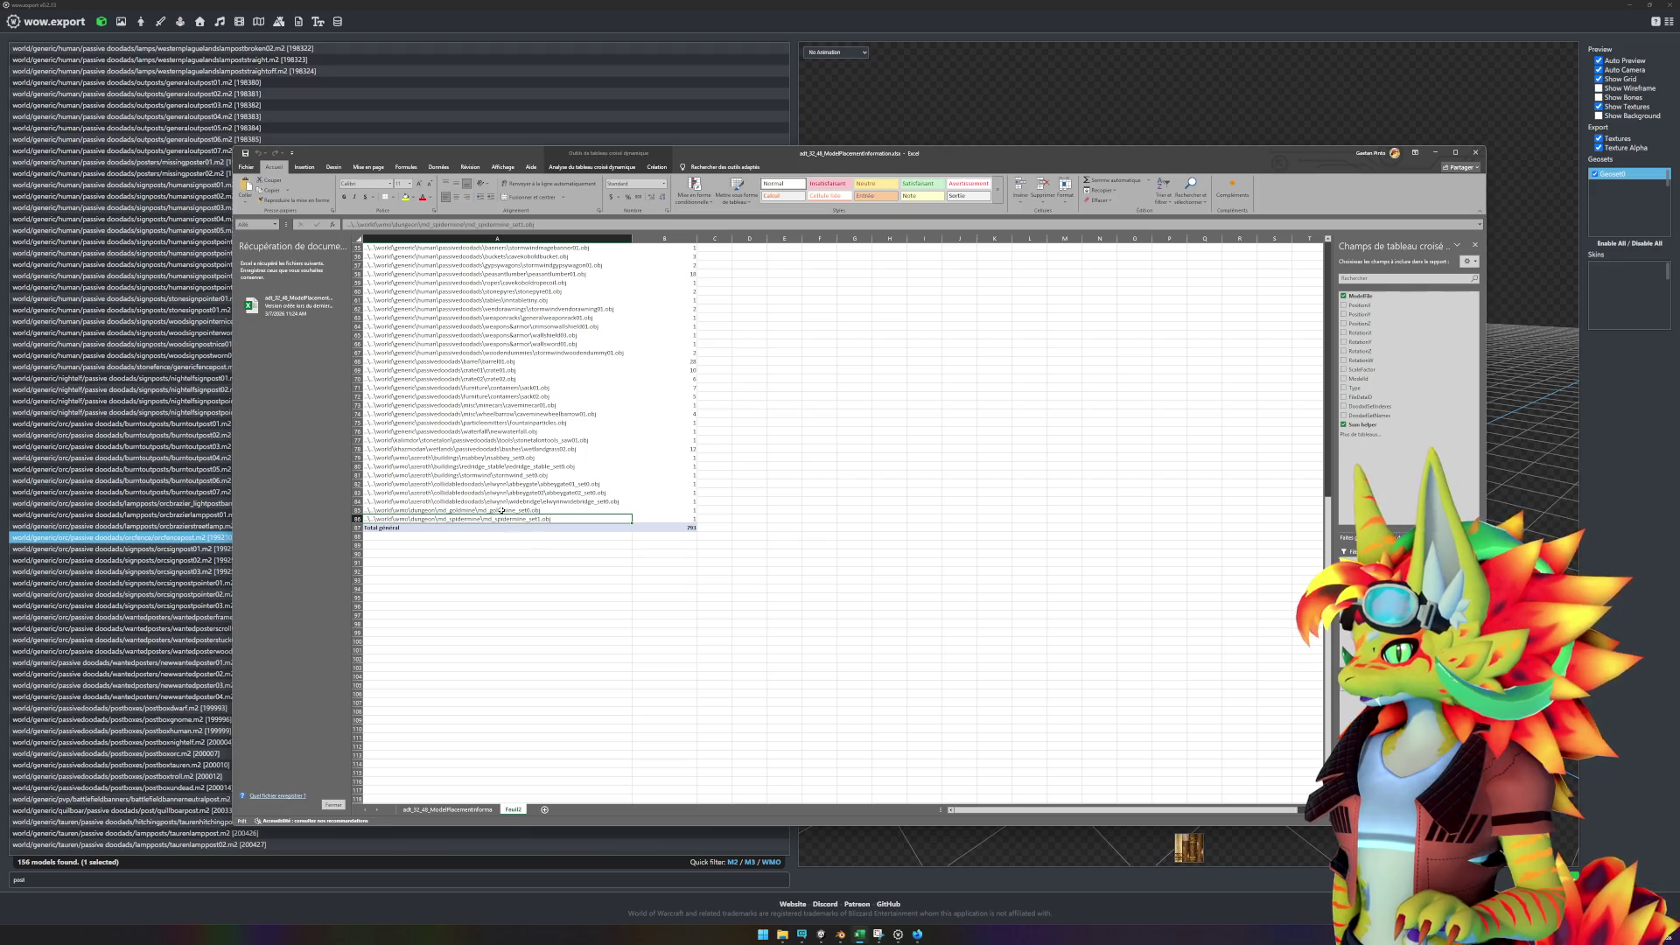
click(520, 467)
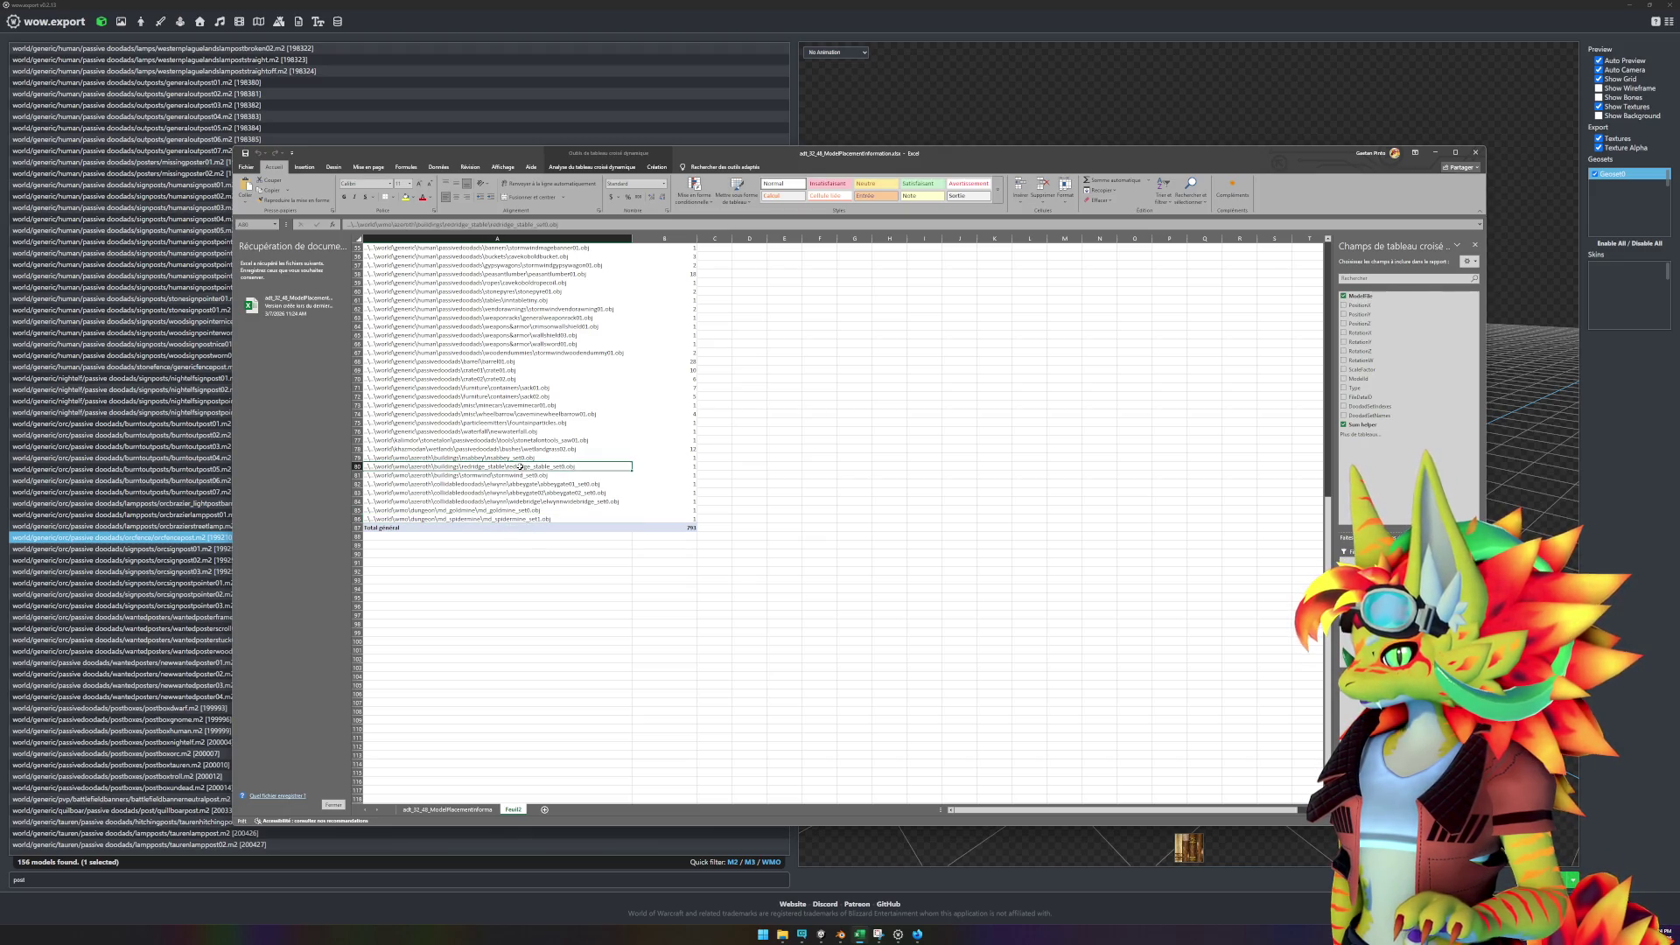
click(517, 459)
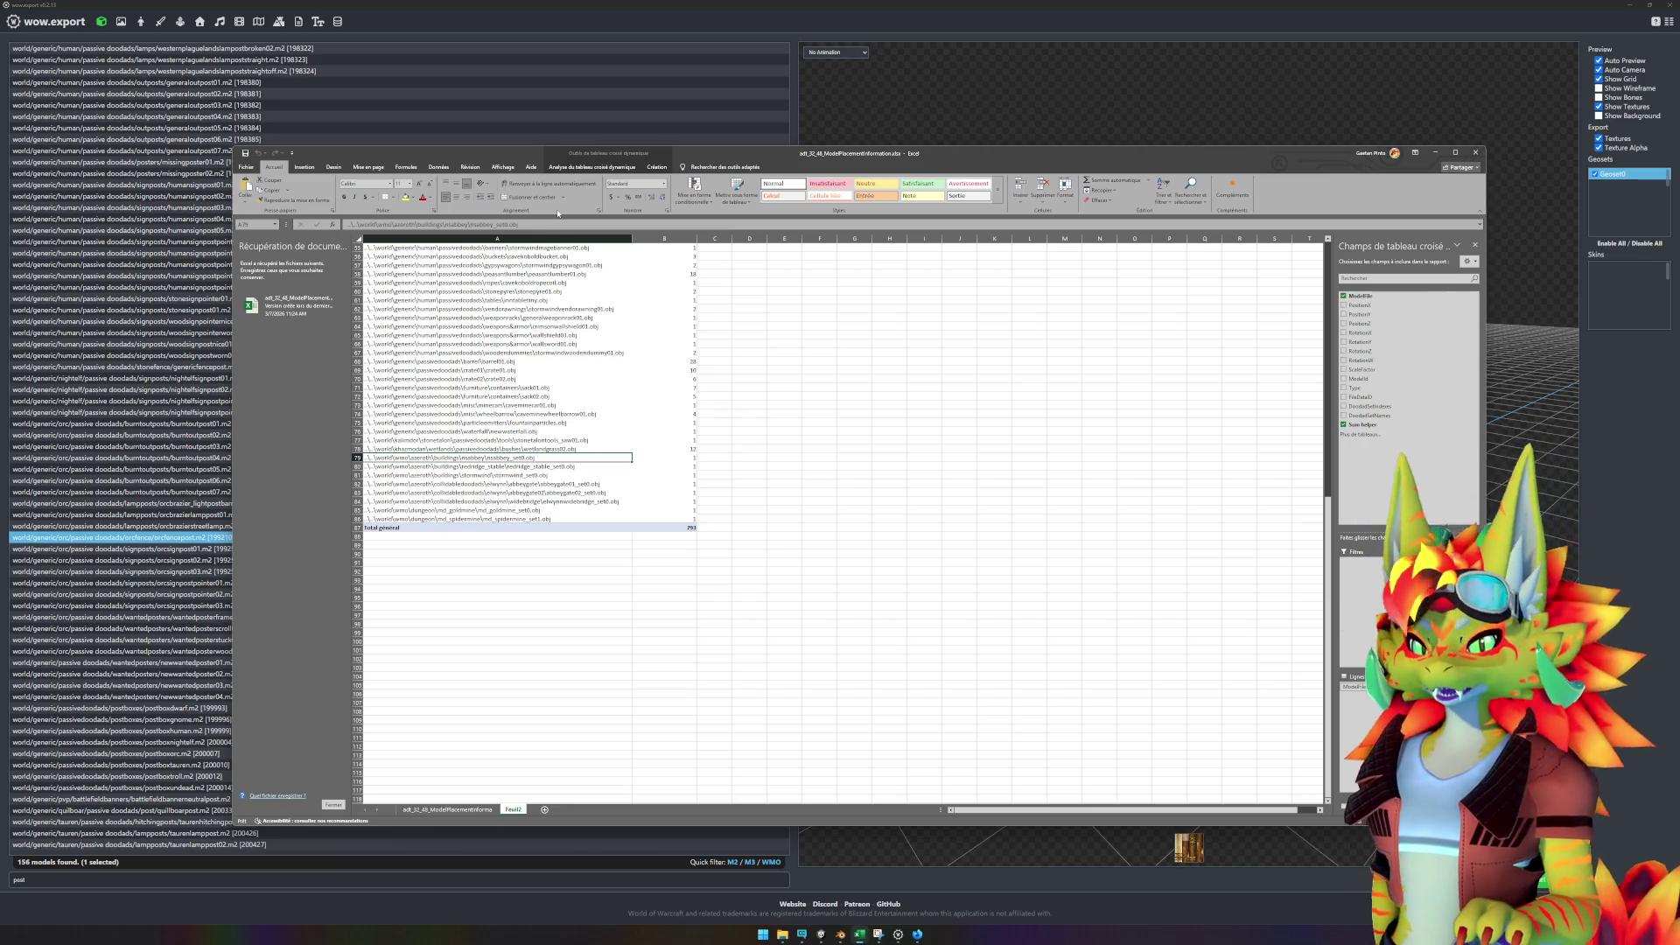
- Back in Unity, fly the Scene camera over the trees, waterfall and hillside goldmine house
key(alt+Tab)
scroll(603, 328, down, 10)
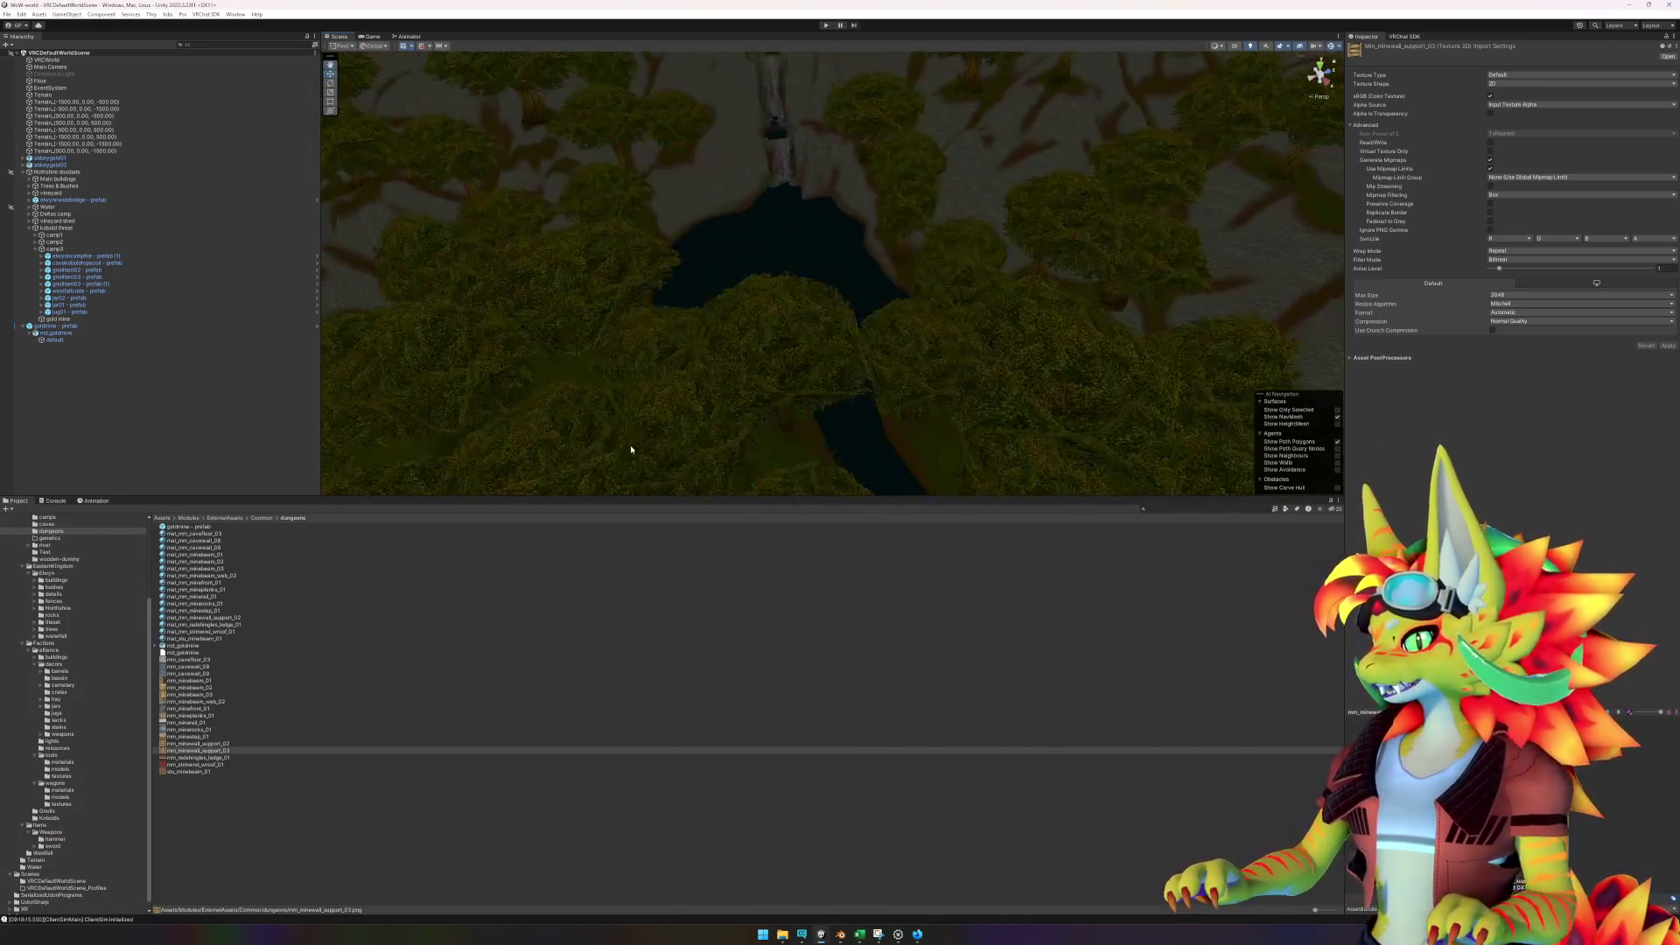
mouse_move(631, 449)
mouse_down()
mouse_move(724, 327)
mouse_move(586, 203)
mouse_move(668, 195)
mouse_move(652, 166)
mouse_move(622, 169)
mouse_move(723, 161)
mouse_move(701, 139)
mouse_move(885, 139)
mouse_move(514, 206)
mouse_move(844, 292)
mouse_move(697, 307)
mouse_move(1190, 273)
mouse_move(706, 289)
mouse_move(692, 385)
mouse_move(690, 349)
mouse_move(487, 393)
mouse_move(1114, 371)
mouse_move(723, 315)
mouse_move(815, 322)
mouse_up()
scroll(815, 322, down, 5)
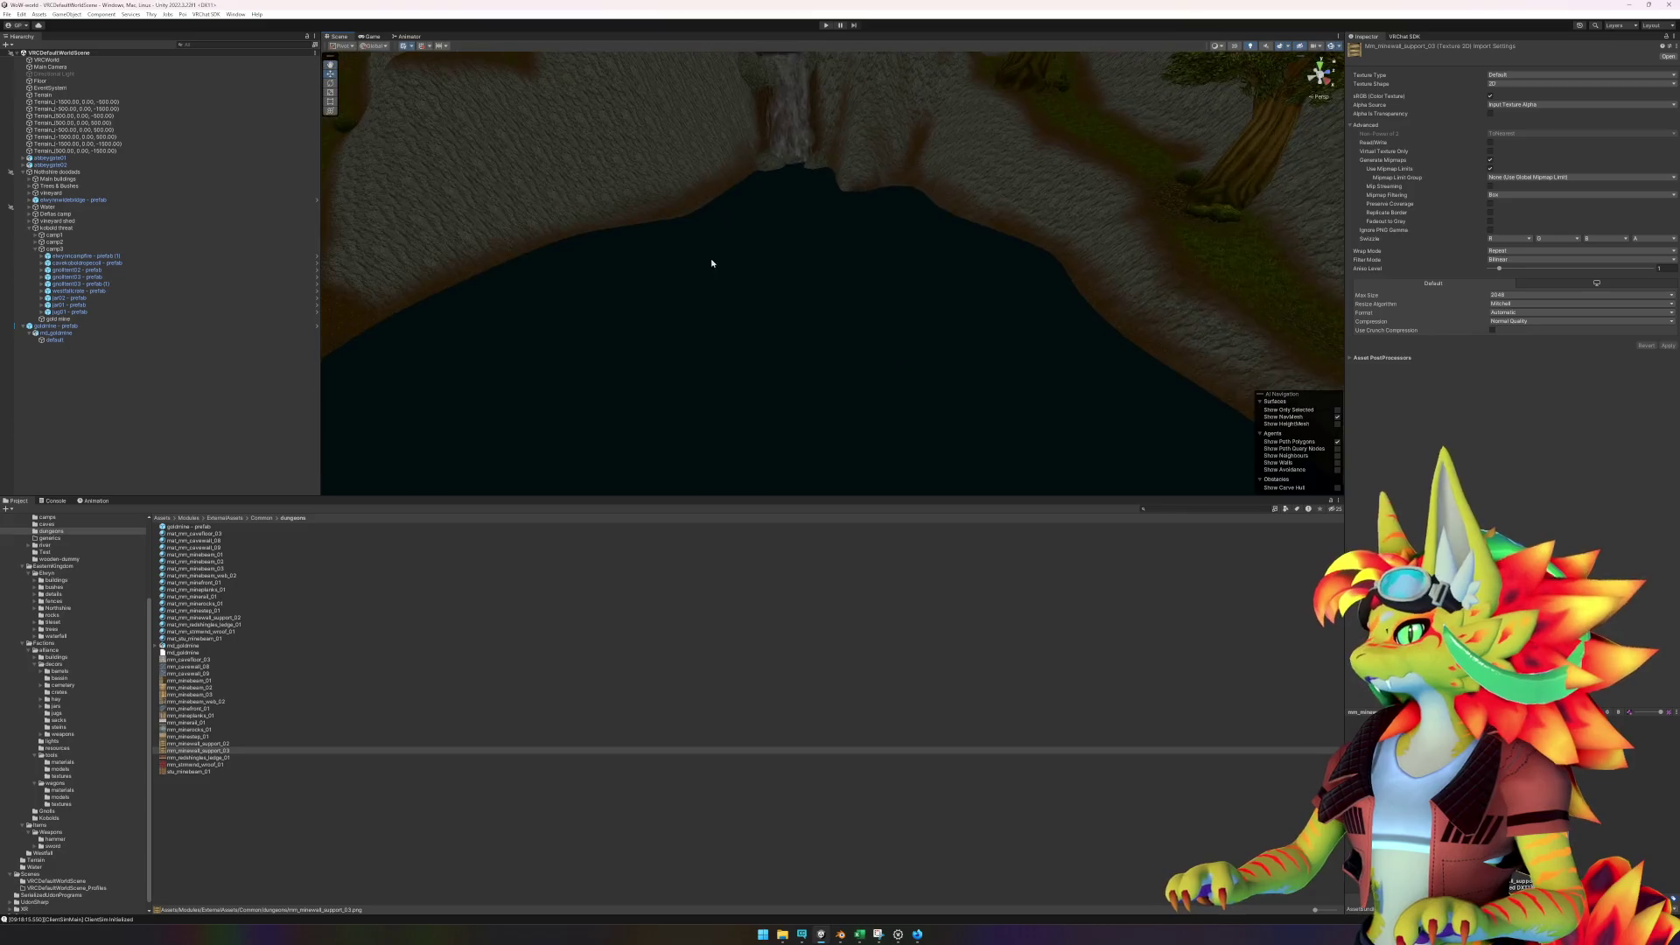
mouse_move(822, 161)
mouse_down()
mouse_move(904, 285)
mouse_move(917, 254)
mouse_up()
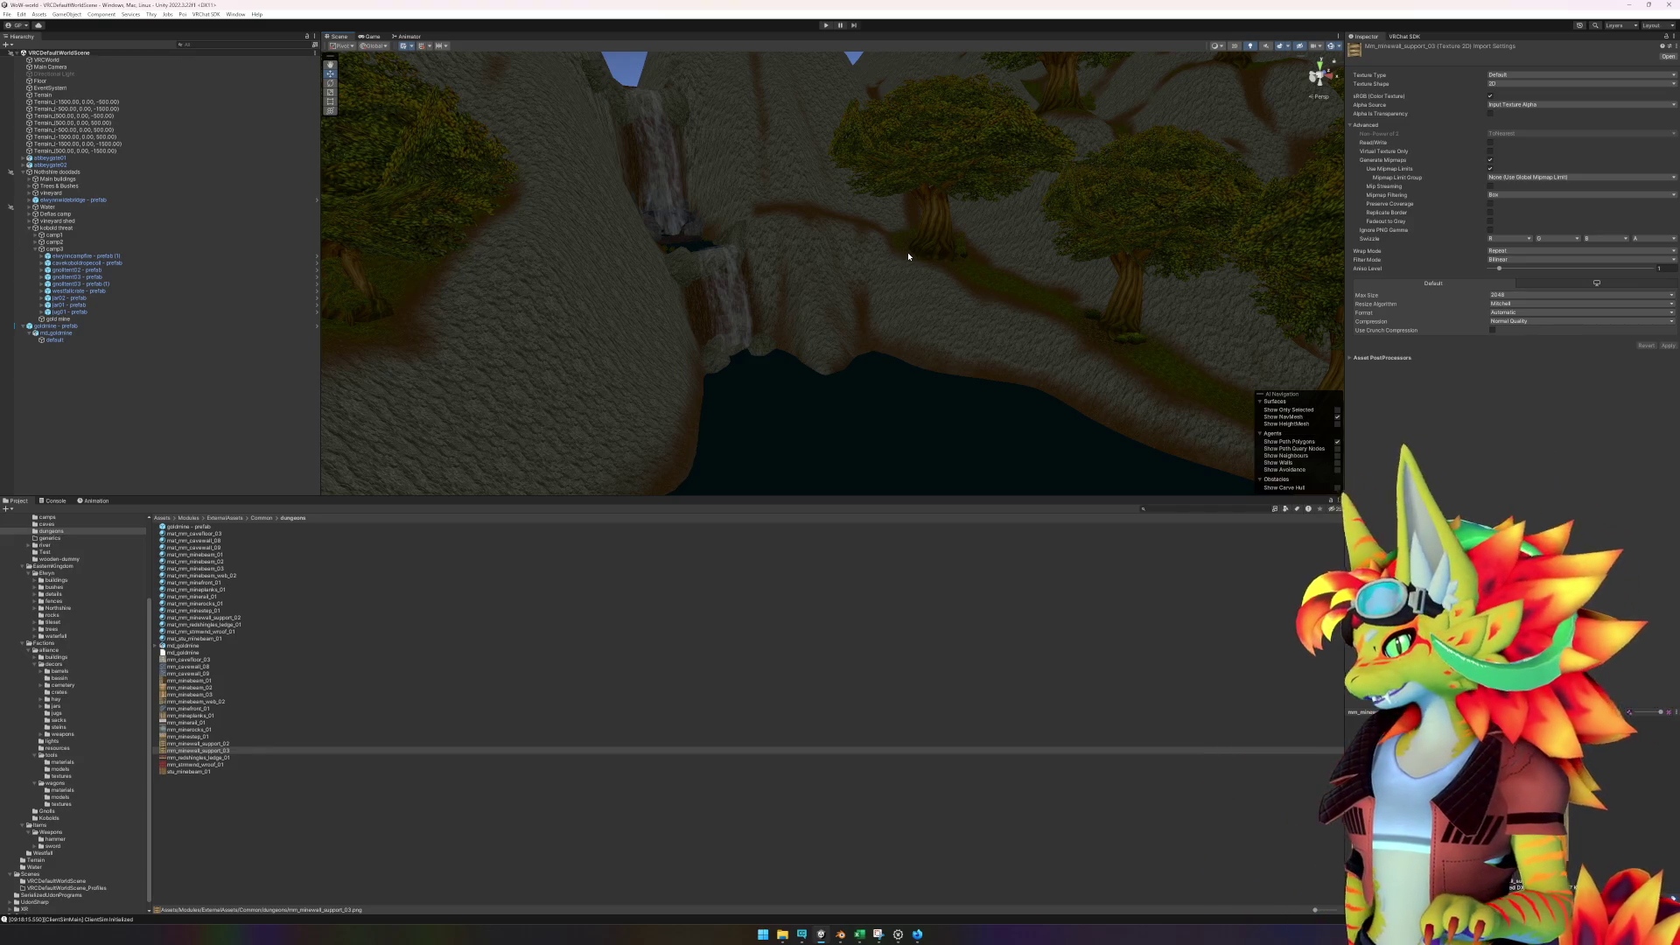
mouse_move(890, 329)
mouse_down()
mouse_move(791, 341)
mouse_move(874, 338)
mouse_move(821, 297)
mouse_move(746, 300)
mouse_move(1169, 304)
mouse_move(715, 282)
mouse_move(983, 244)
mouse_move(1061, 202)
mouse_move(1067, 171)
mouse_move(1006, 197)
mouse_move(959, 165)
mouse_move(898, 221)
mouse_up()
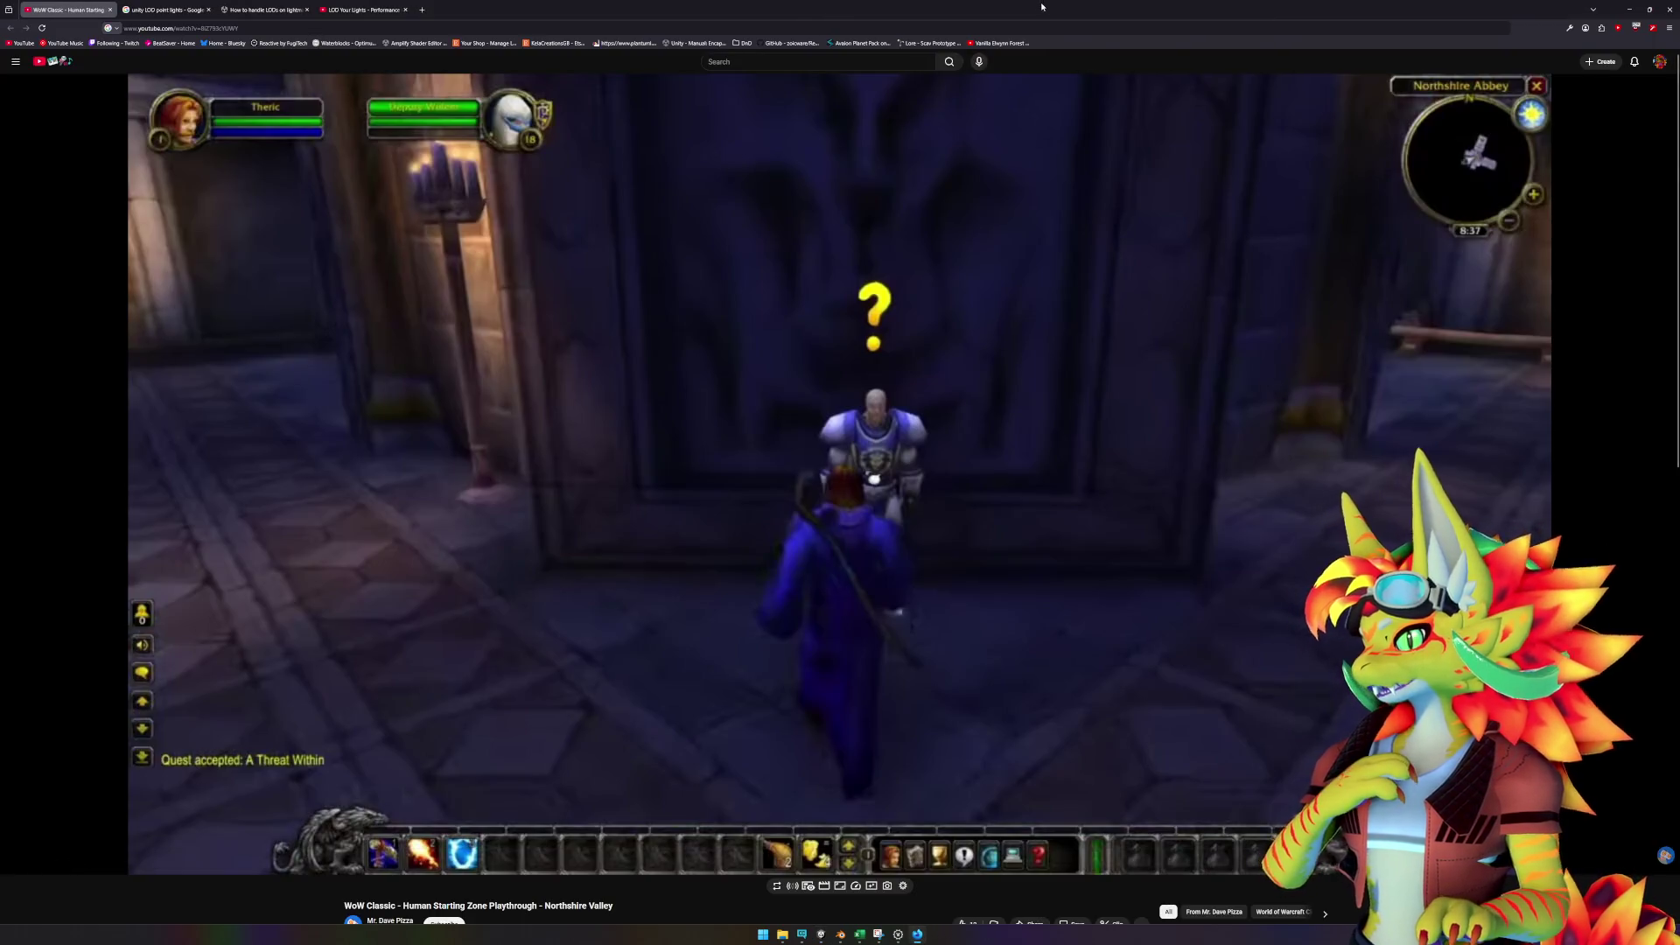
click(917, 839)
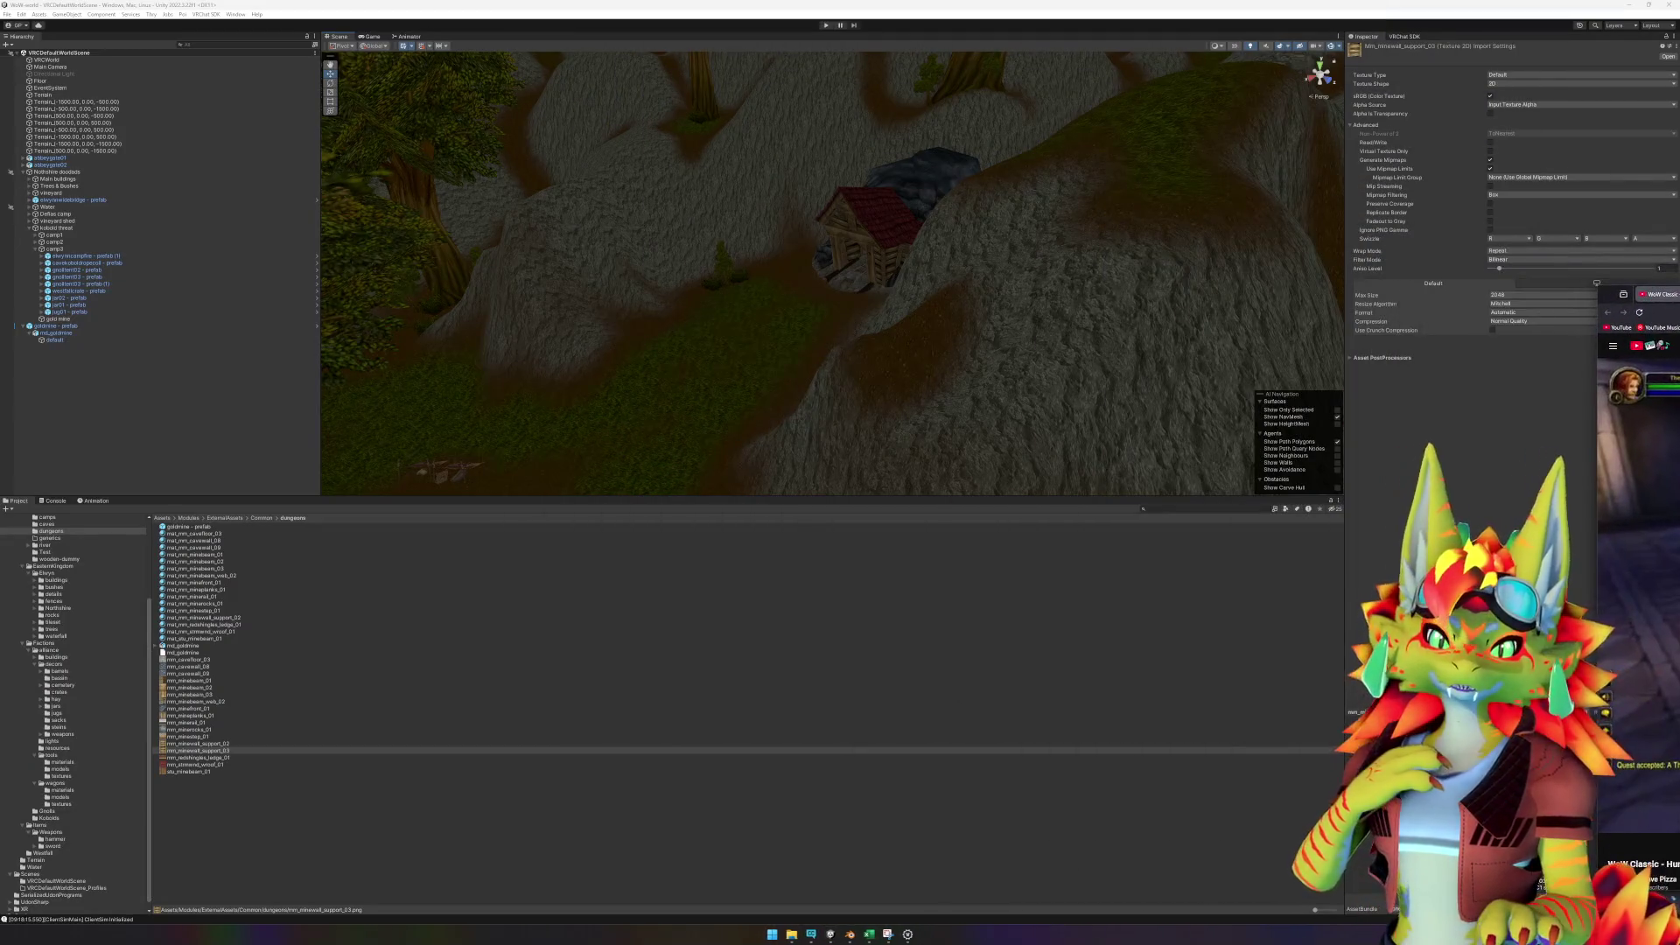